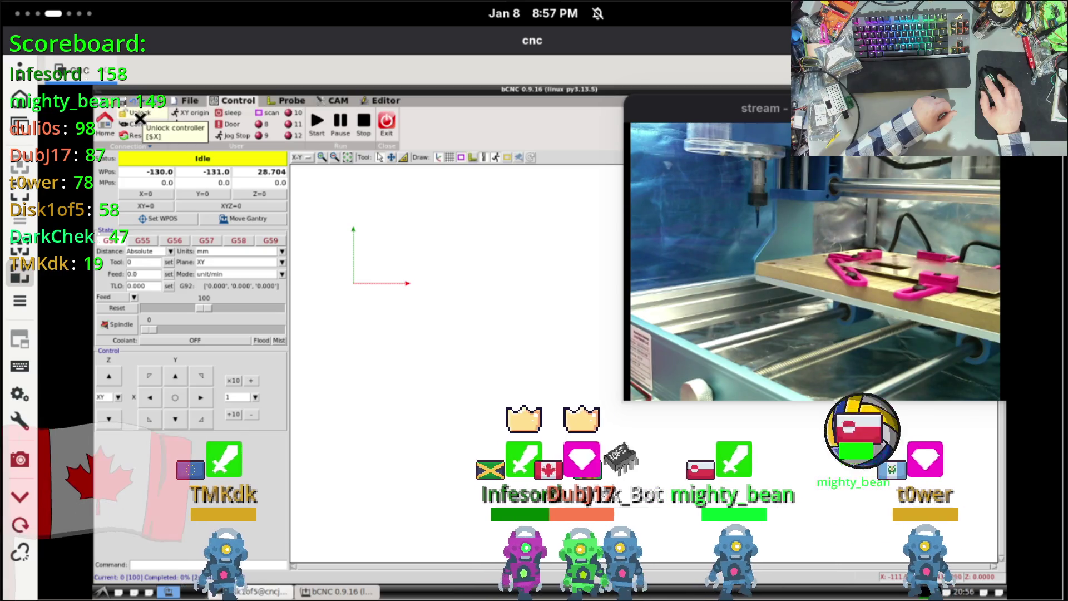
# Step: Load back.ngc from the pcb_test folder and return to the Control tab
pyautogui.click(190, 100)
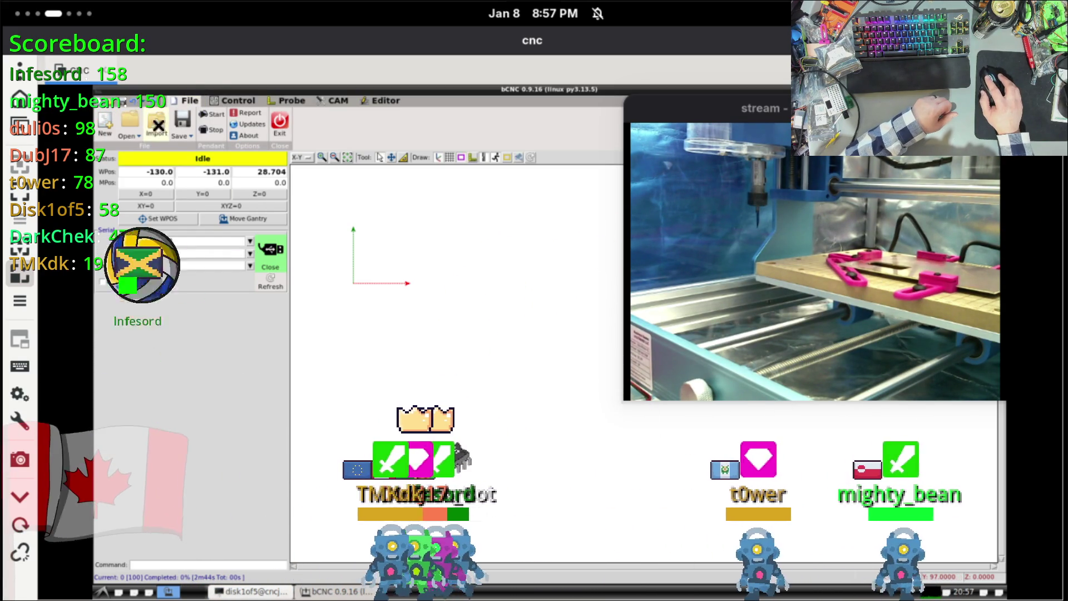
pyautogui.click(131, 122)
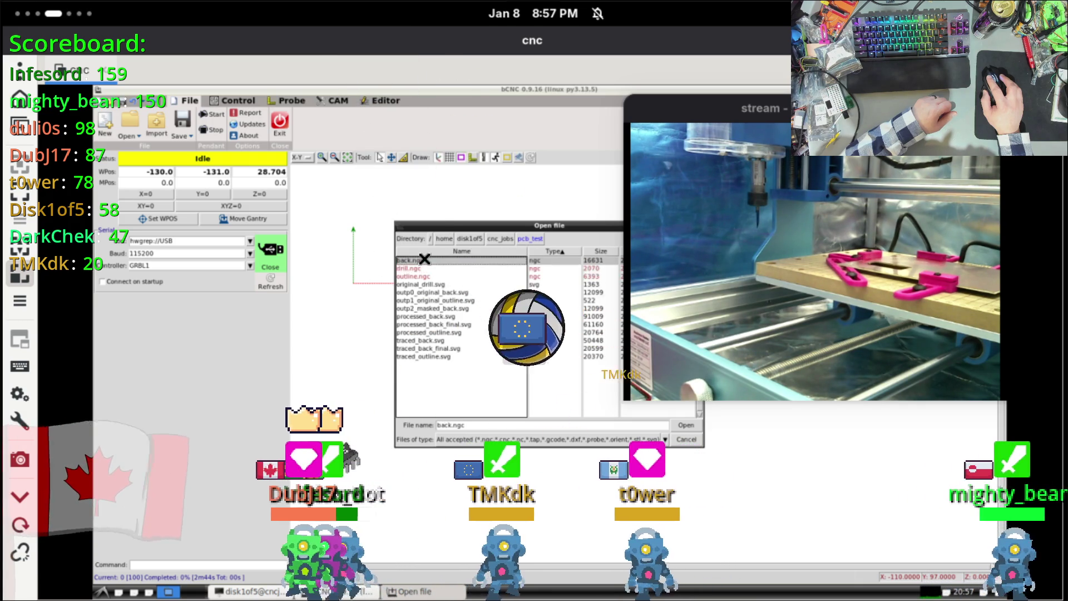
pyautogui.doubleClick(425, 259)
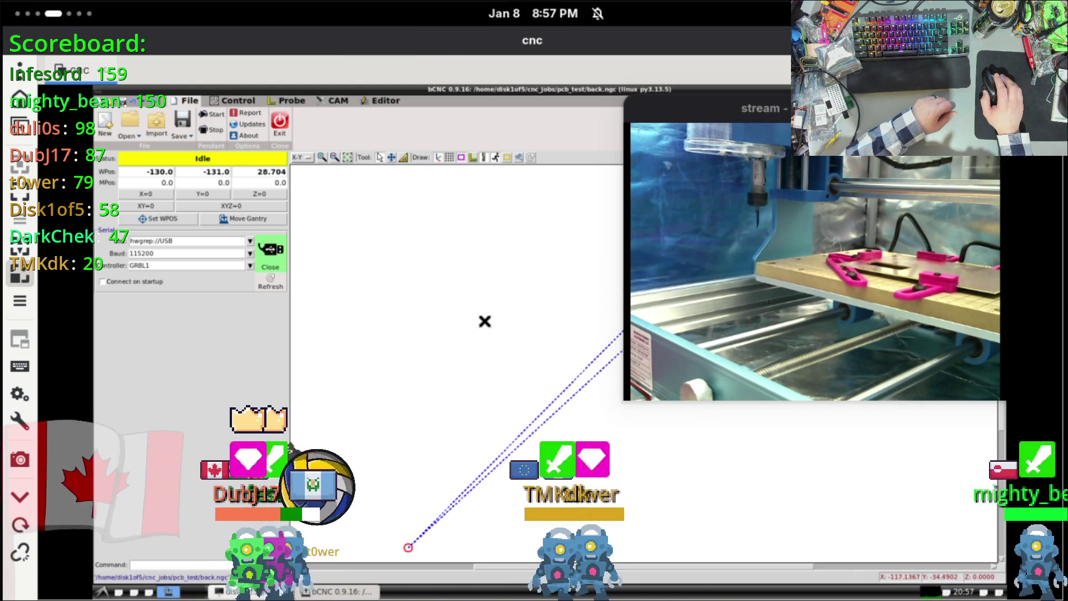
pyautogui.click(233, 100)
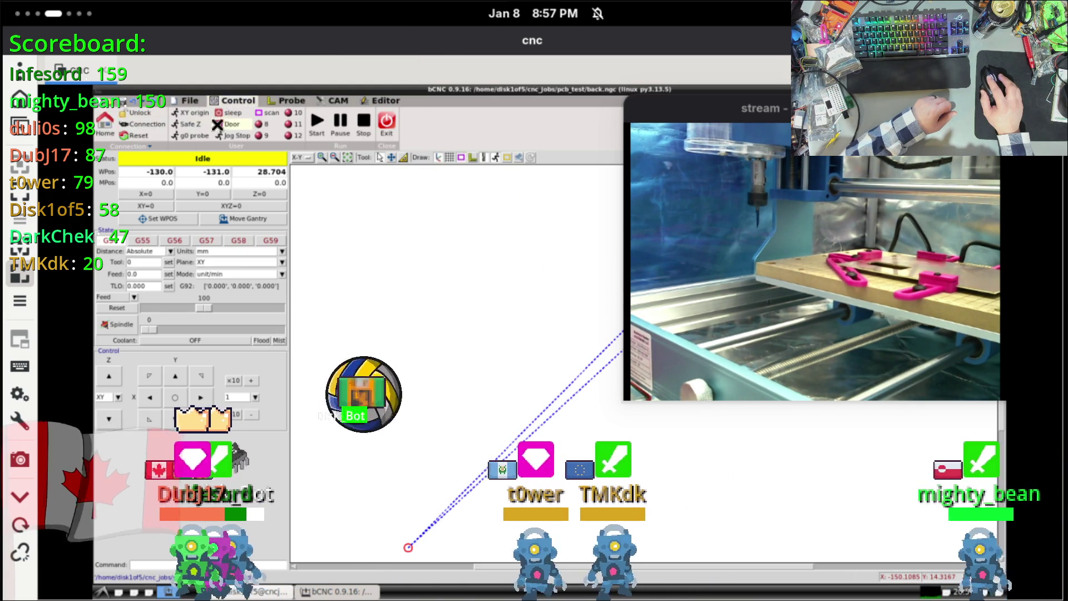
# Step: Send the spindle to XY origin, frame the whole PCB toolpath, and trace the board margins
pyautogui.click(189, 116)
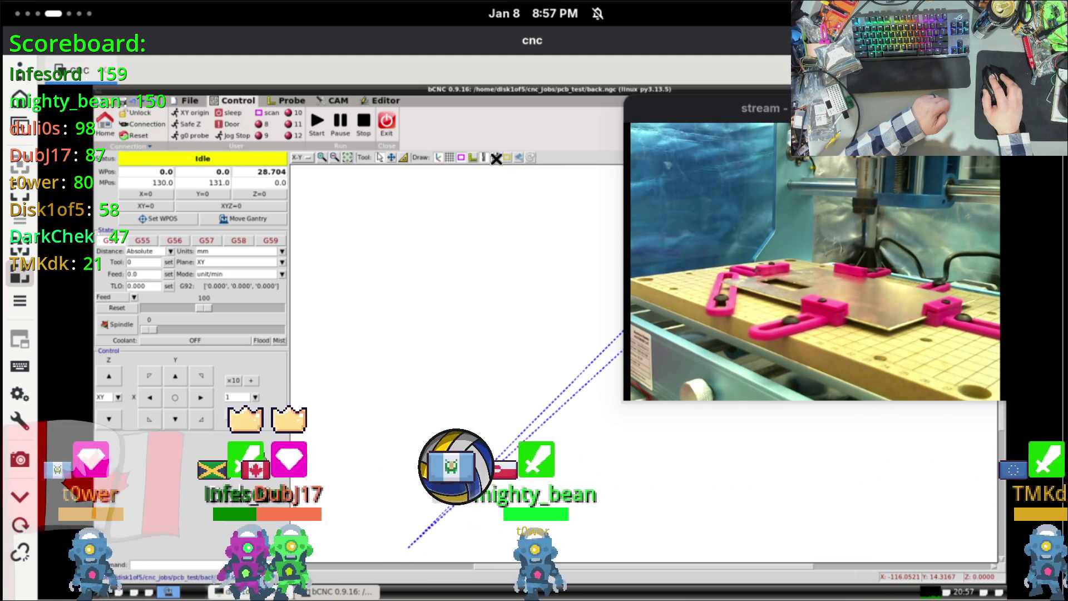
pyautogui.click(349, 158)
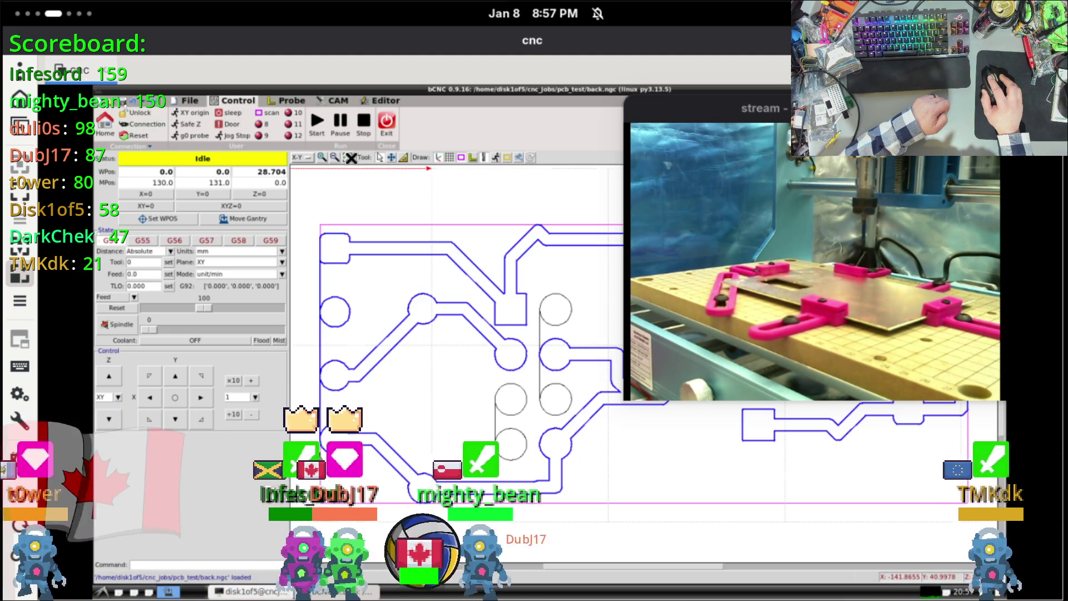
pyautogui.scroll(-5, 488, 278)
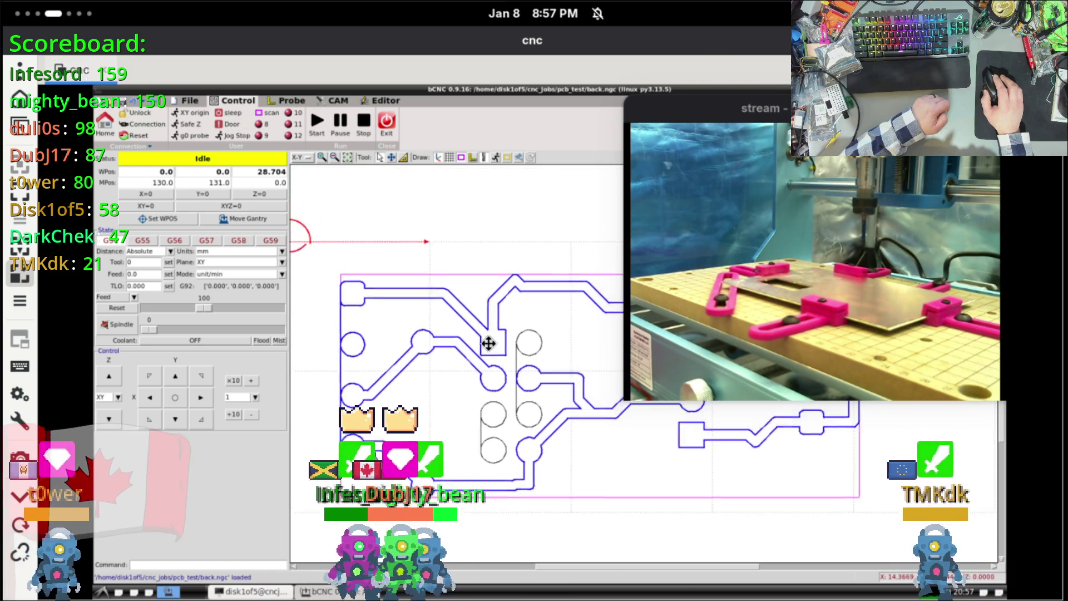
pyautogui.moveTo(497, 325); pyautogui.dragTo(431, 328, button='middle')
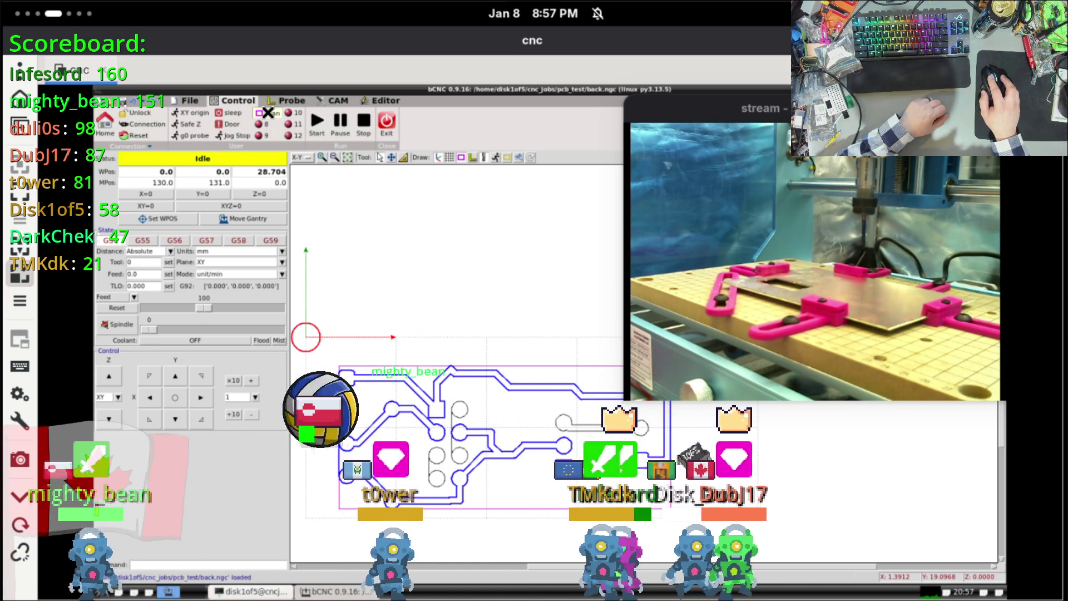
pyautogui.click(268, 113)
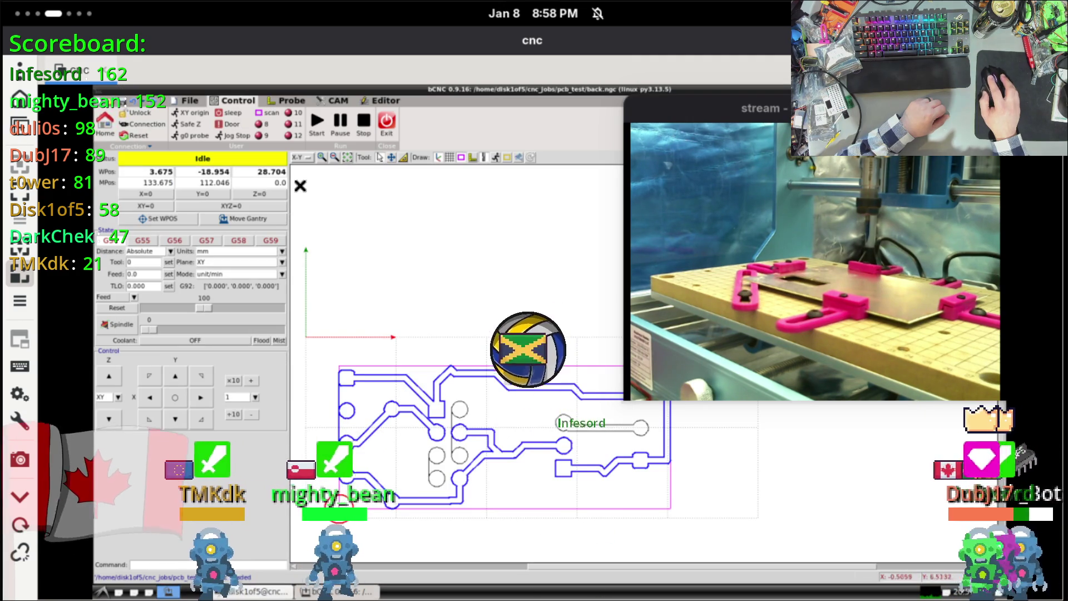
pyautogui.click(287, 100)
# Step: Run an Autolevel probe Scan over the PCB, close the log, and return to Control
pyautogui.click(214, 125)
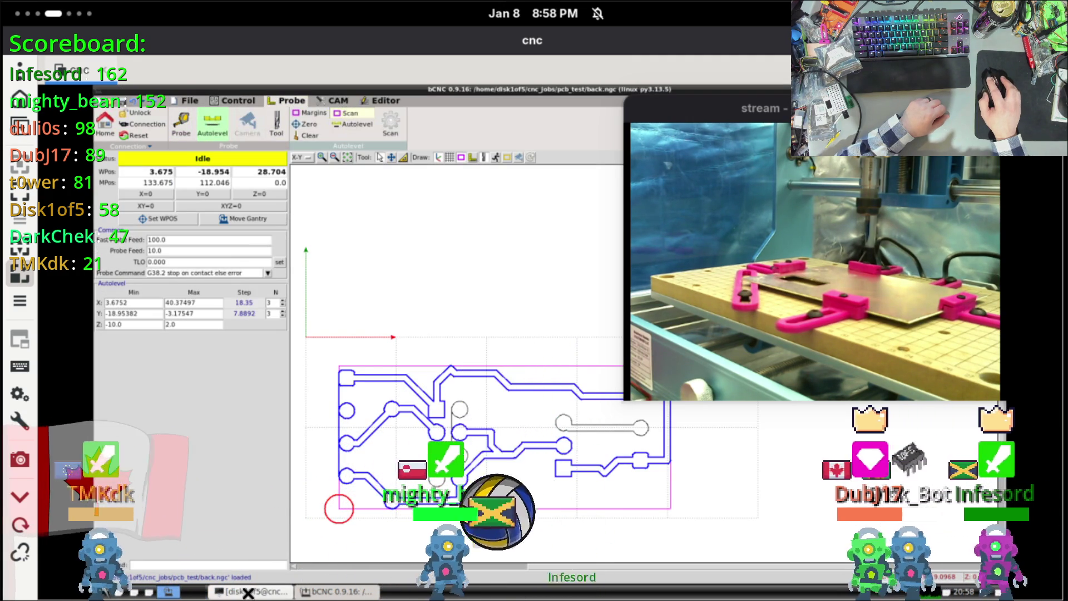
pyautogui.click(351, 113)
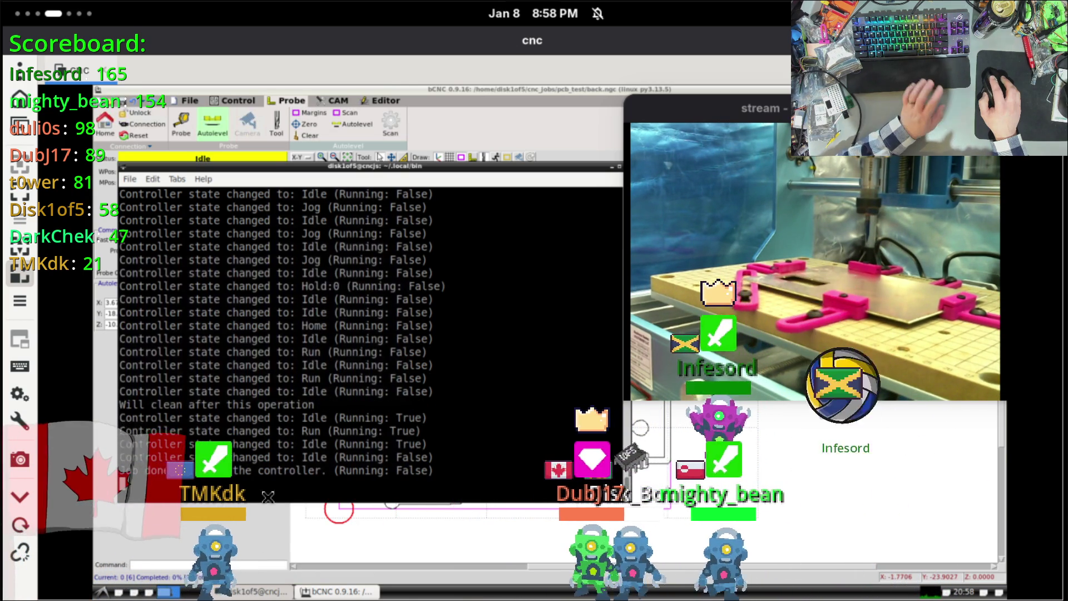
pyautogui.click(248, 593)
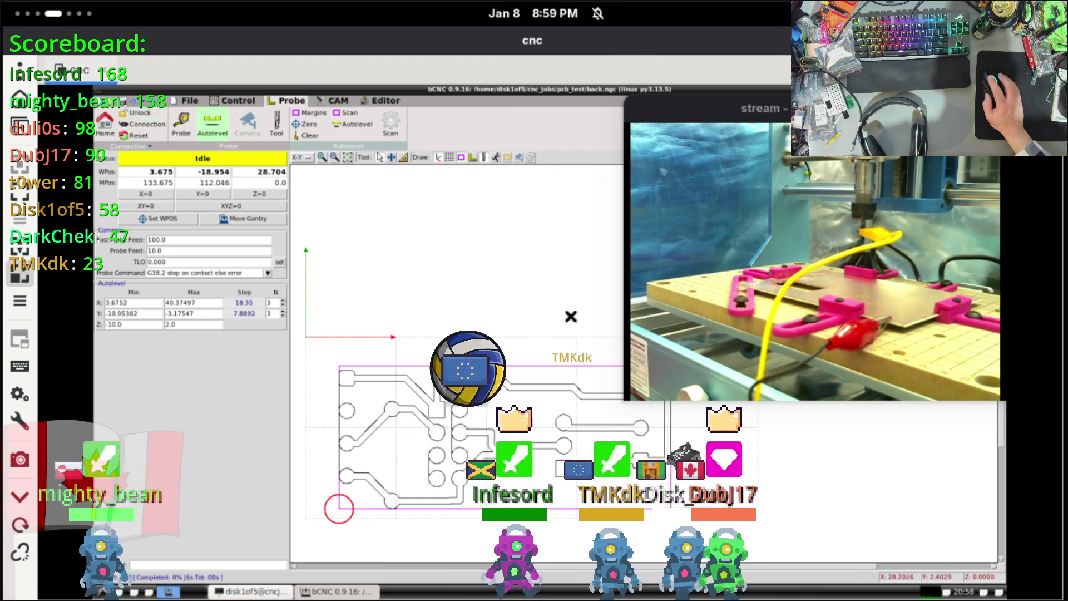
pyautogui.click(233, 100)
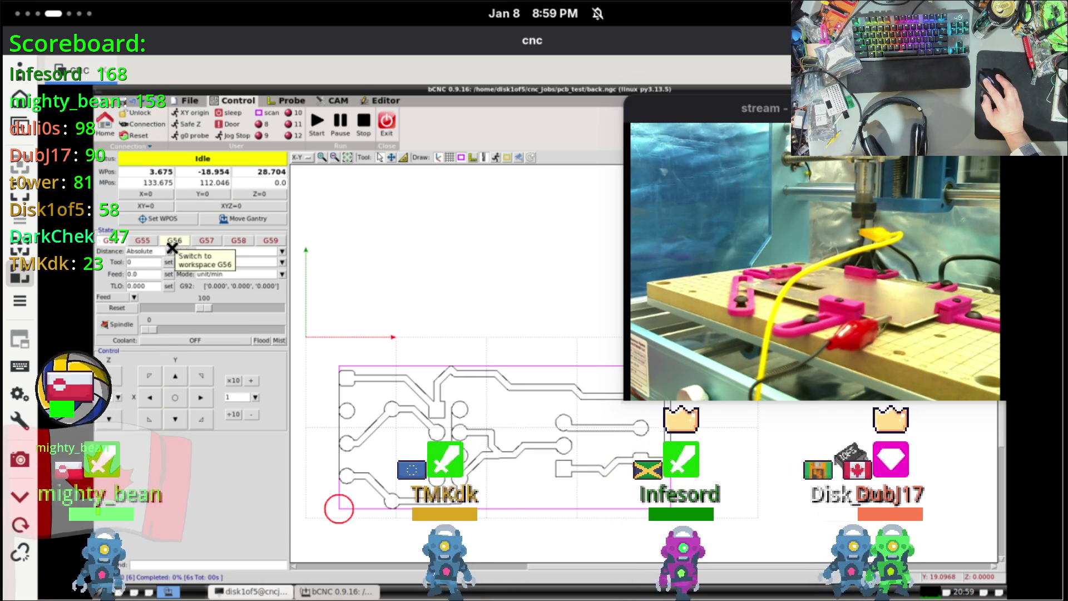
# Step: Jog the spindle down in five 1 mm steps to Z 7.704, keeping X and Y at 0
pyautogui.click(112, 421)
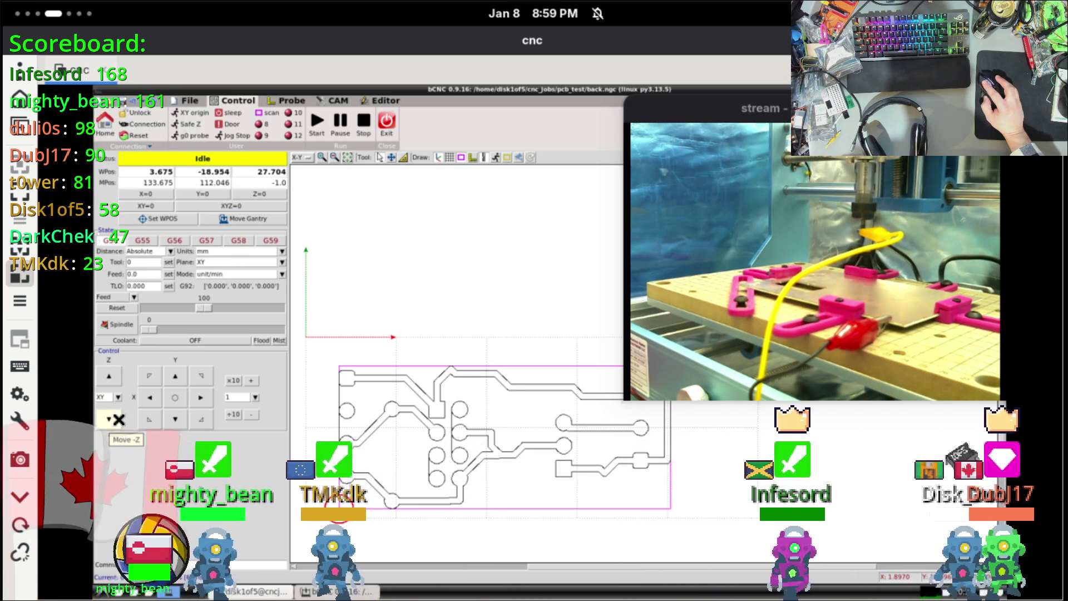
pyautogui.click(115, 419)
pyautogui.click(116, 419)
pyautogui.click(115, 419)
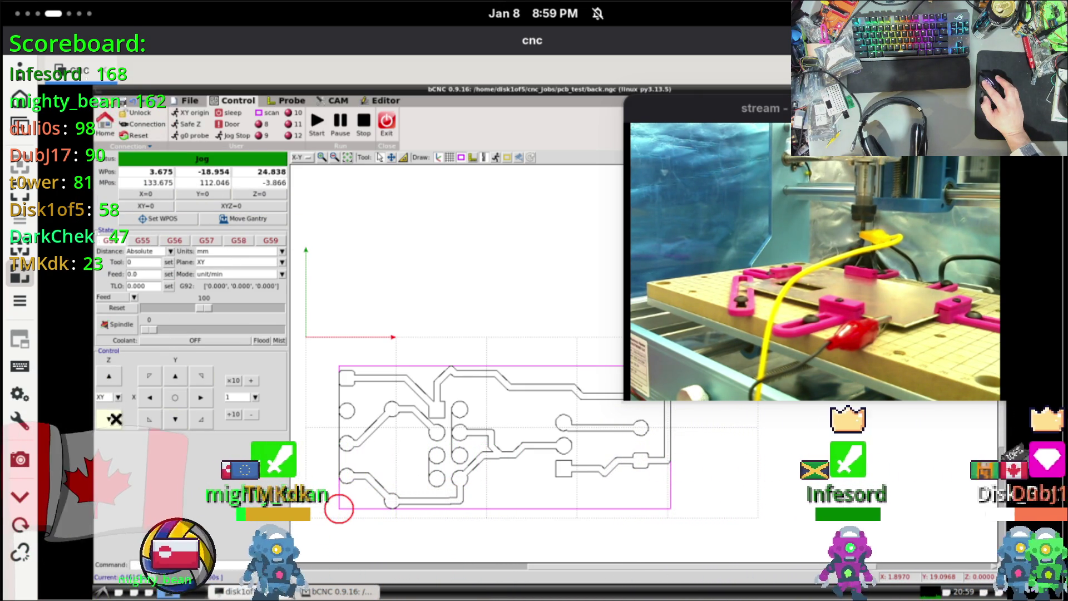
pyautogui.click(115, 419)
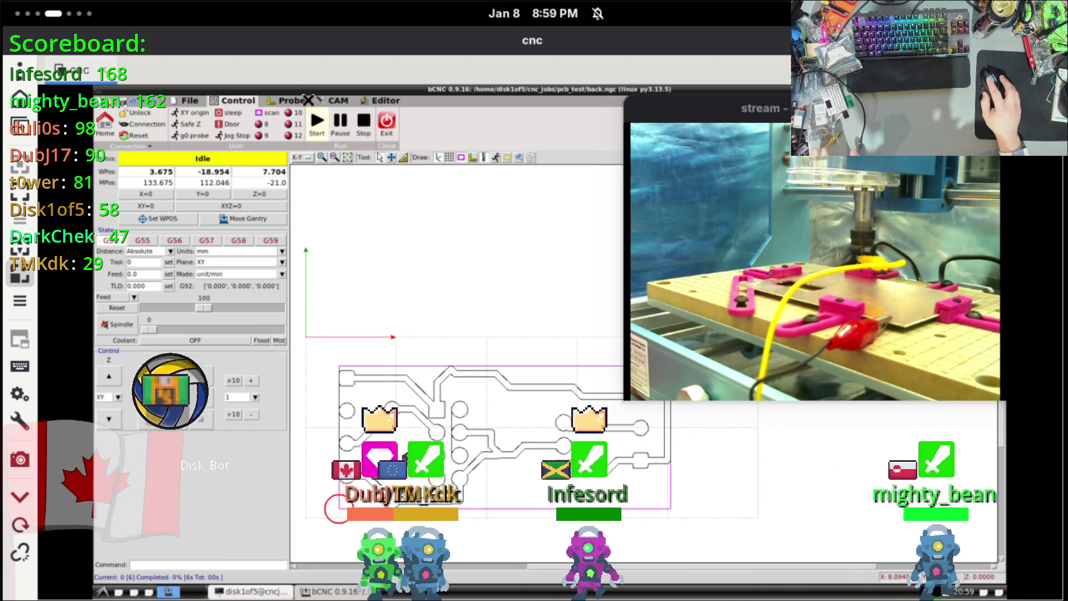
pyautogui.click(299, 101)
pyautogui.click(238, 100)
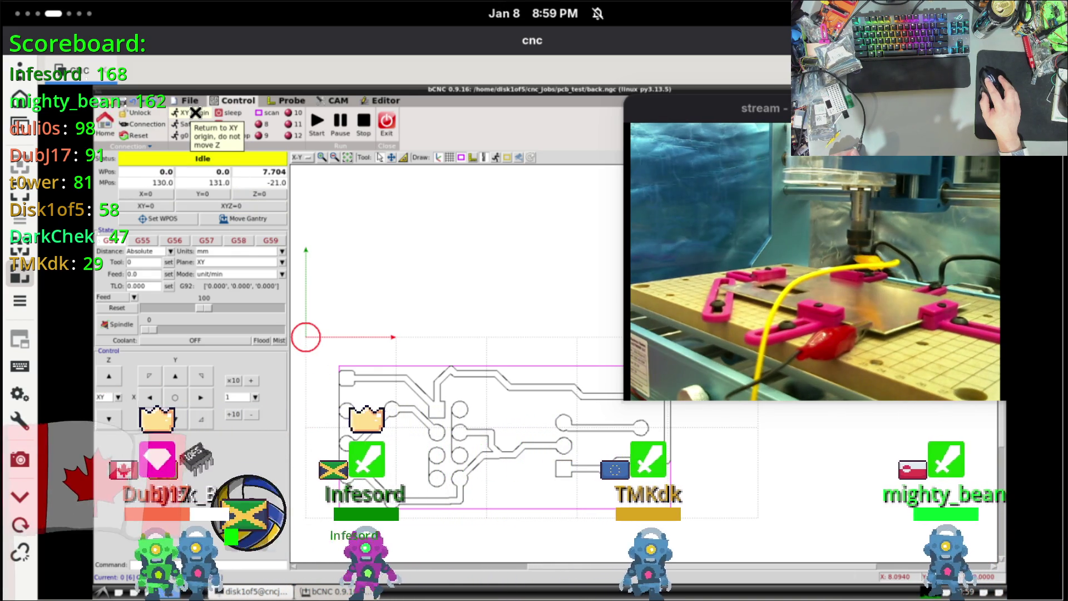
# Step: Show the Probe tab with its 3×3 Autolevel grid settings
pyautogui.click(293, 100)
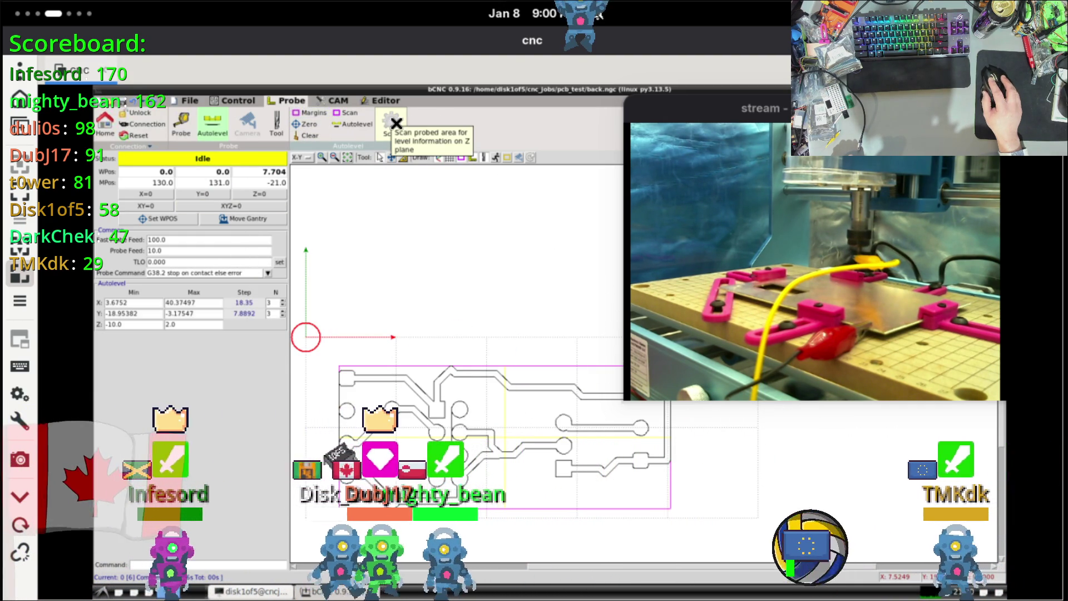
# Step: Run the Autolevel Scan to map the board surface, then raise the controller log
pyautogui.click(394, 136)
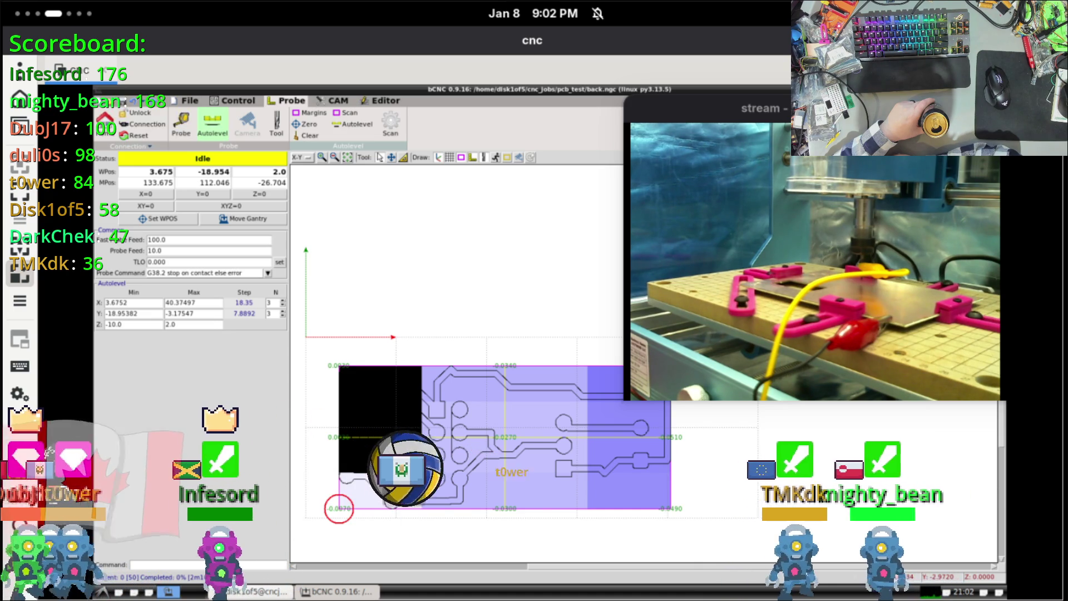
pyautogui.click(273, 592)
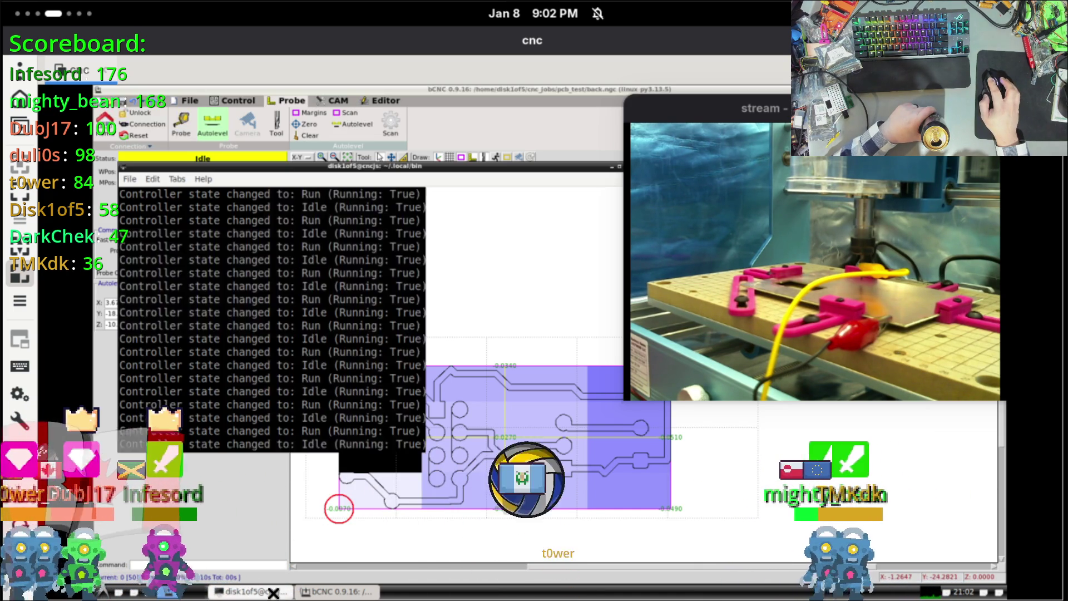
# Step: Hide the controller log and switch back to the Control tab
pyautogui.click(273, 592)
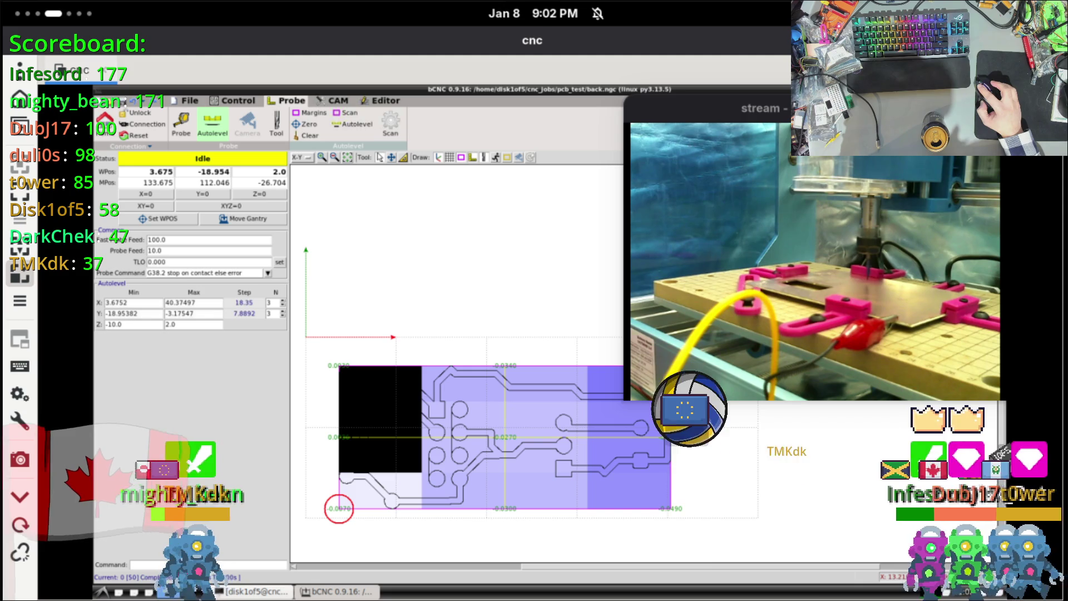
pyautogui.click(223, 103)
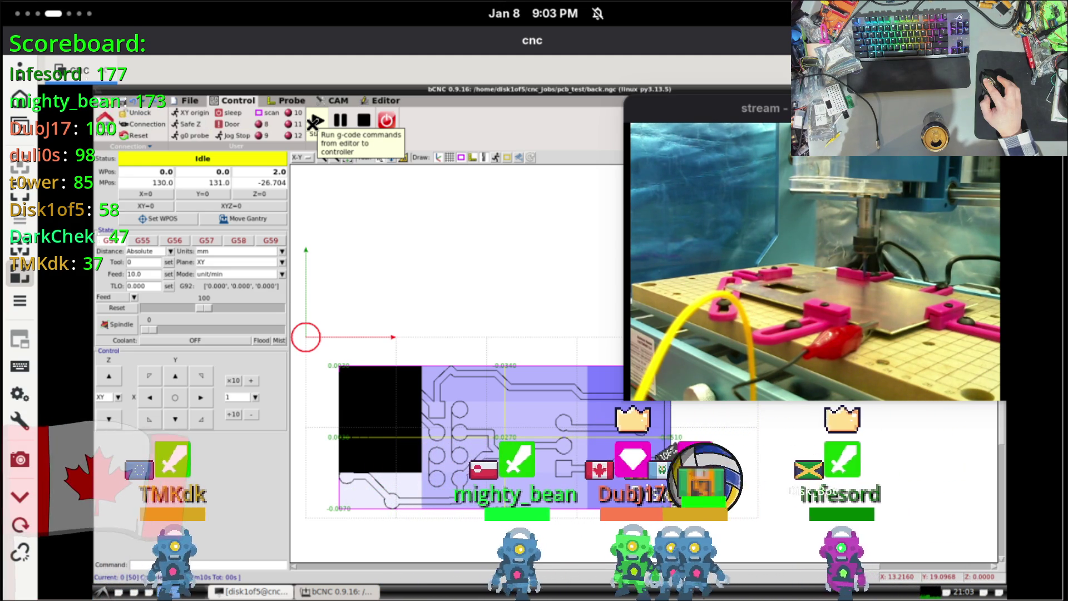
# Step: Start the back.ngc milling job, pause it, acknowledge 'Hold complete', and resume cutting
pyautogui.click(317, 121)
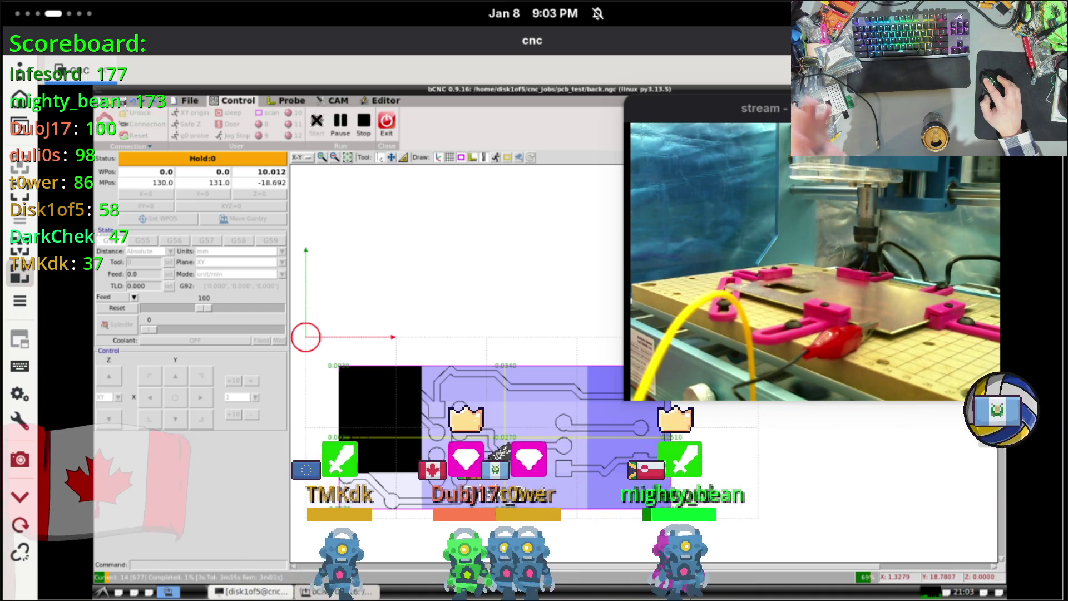
pyautogui.click(249, 161)
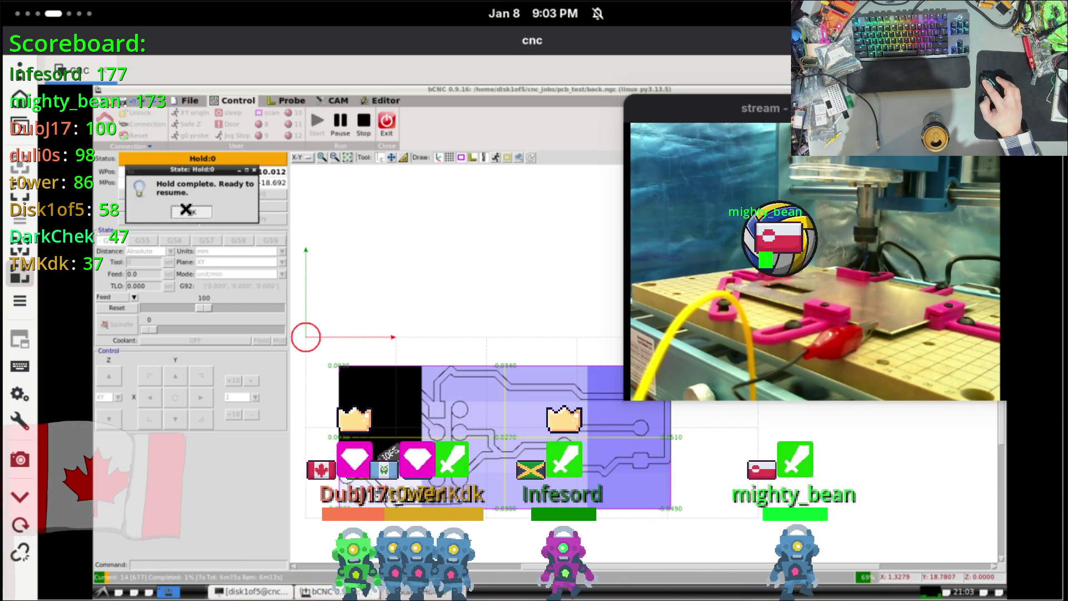
pyautogui.click(186, 211)
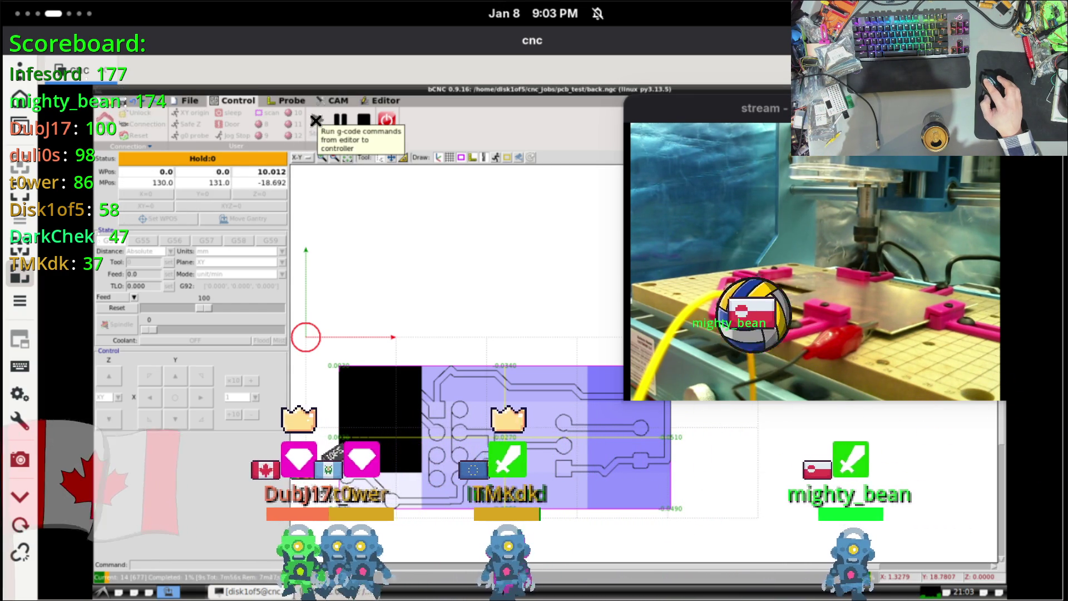
pyautogui.click(339, 119)
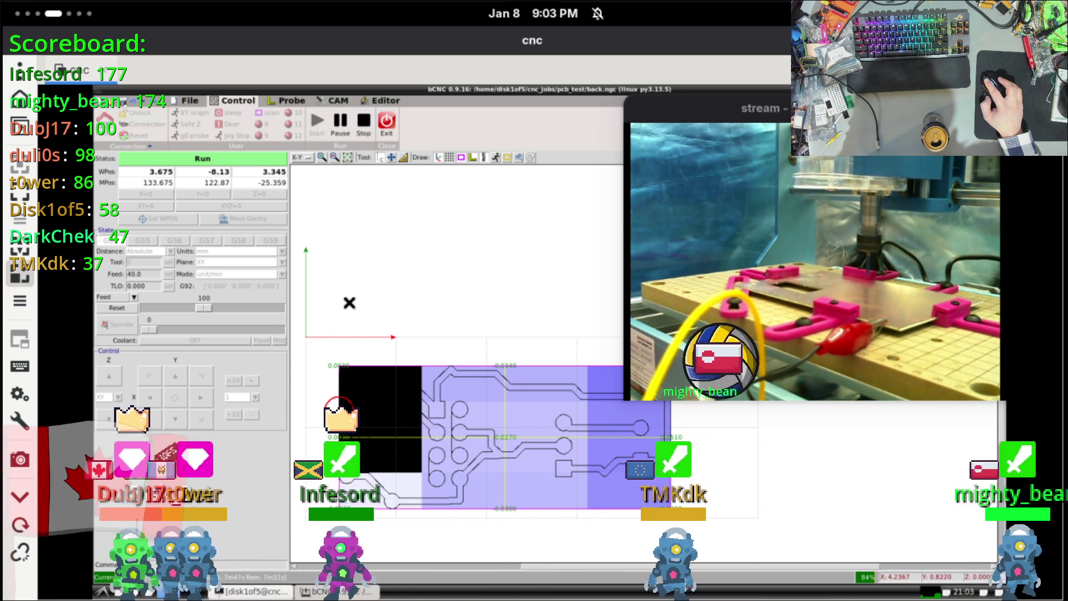
pyautogui.click(303, 158)
# Step: Switch the toolpath view to ISO1 and enlarge the VLC camera stream window
pyautogui.click(304, 201)
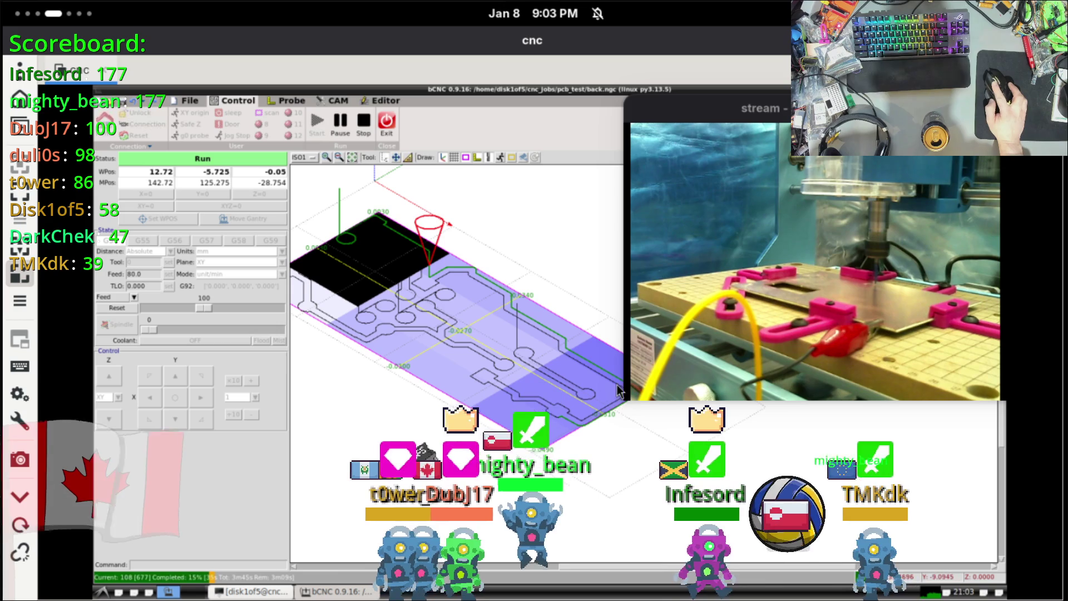
pyautogui.moveTo(619, 399)
pyautogui.mouseDown()
pyautogui.moveTo(573, 427)
pyautogui.moveTo(490, 573)
pyautogui.moveTo(471, 560)
pyautogui.mouseUp()
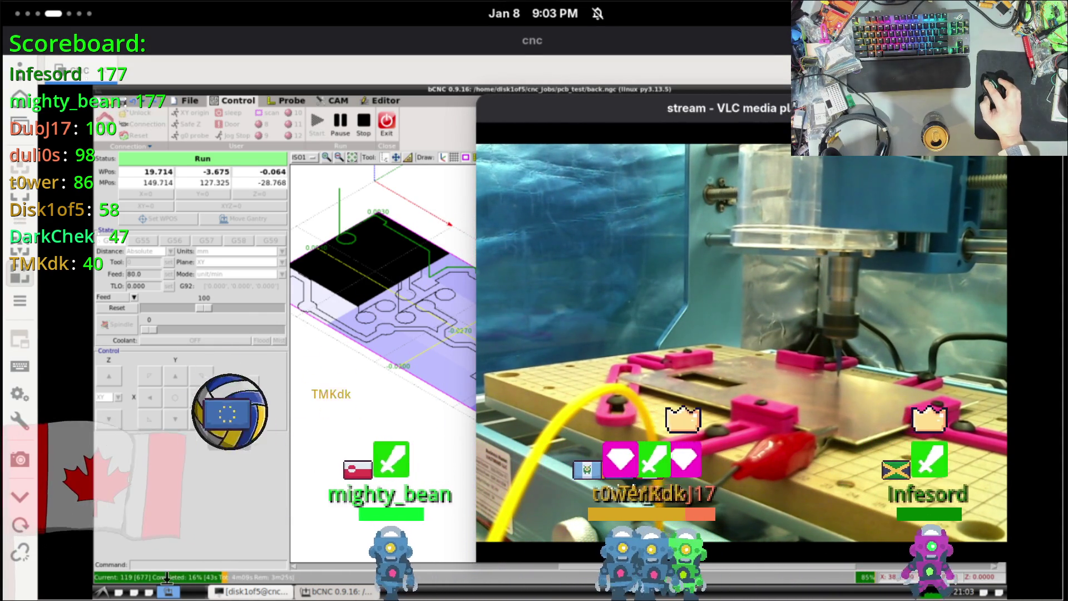
pyautogui.click(238, 594)
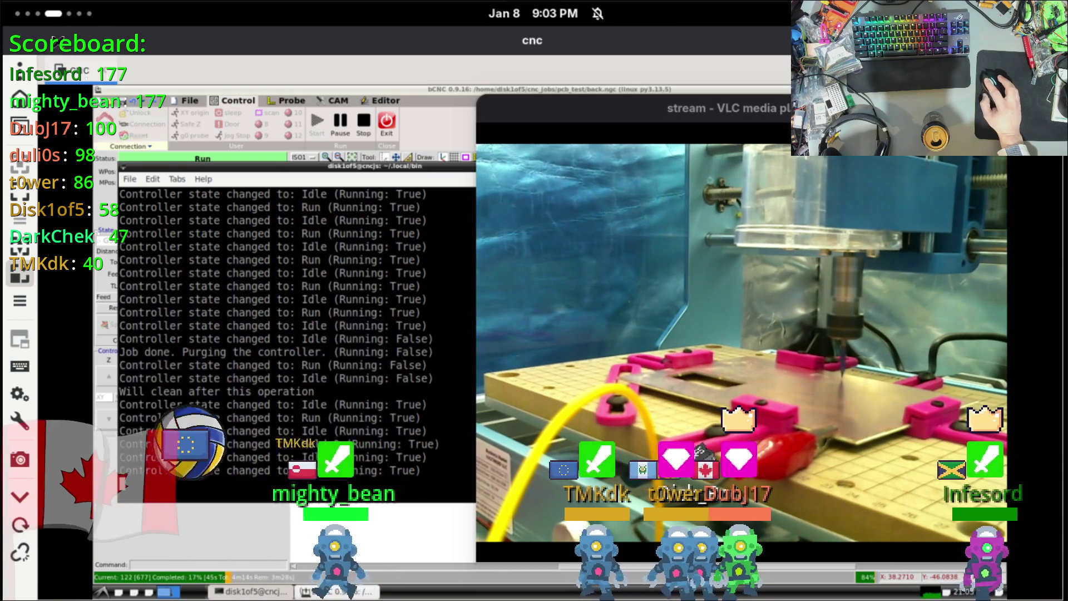
# Step: Open a new GNOME Terminal window, run vlc on workspace 4, and return to bCNC
pyautogui.click(50, 16)
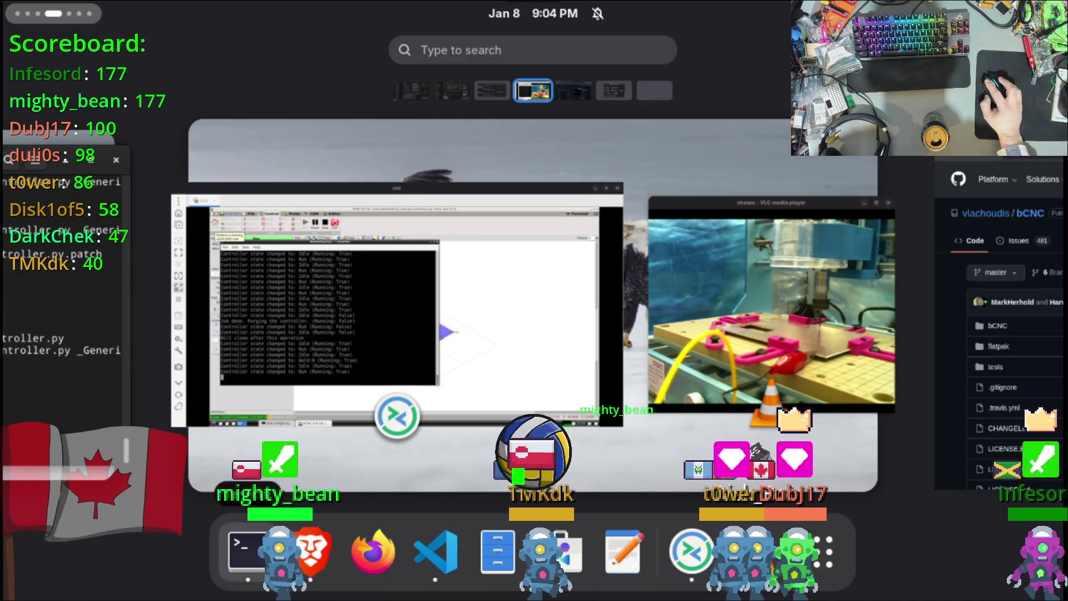
pyautogui.click(261, 545)
pyautogui.click(30, 18)
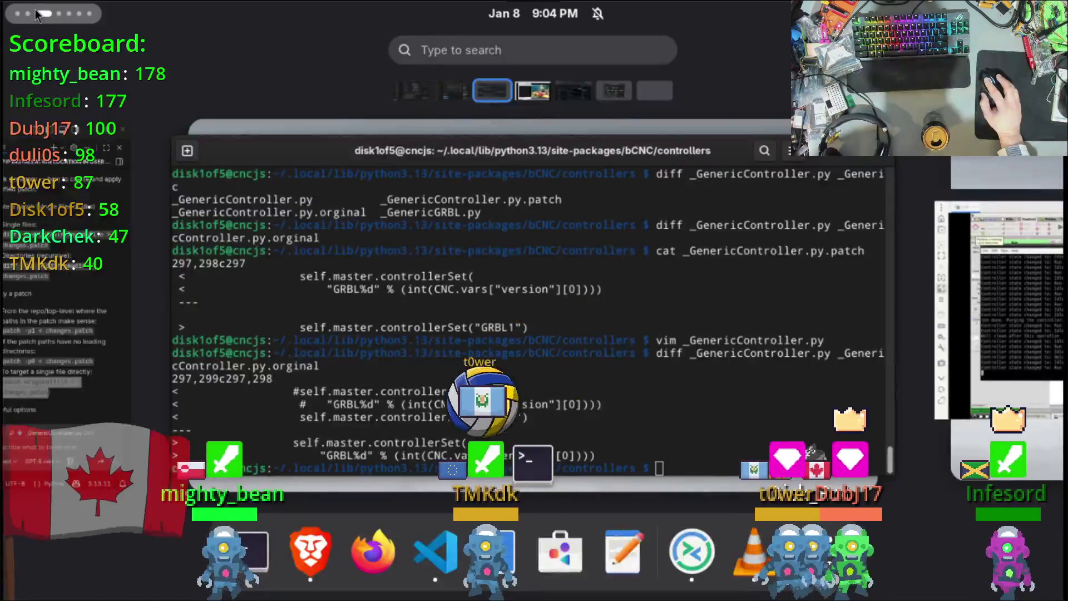
pyautogui.click(43, 18)
pyautogui.click(43, 18)
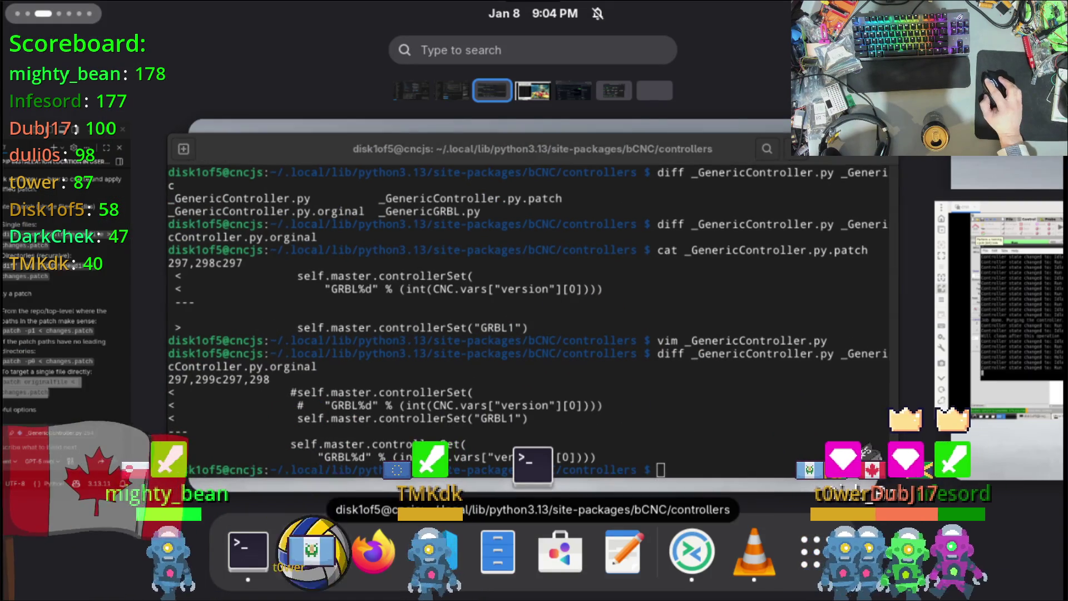
pyautogui.rightClick(248, 551)
pyautogui.click(234, 328)
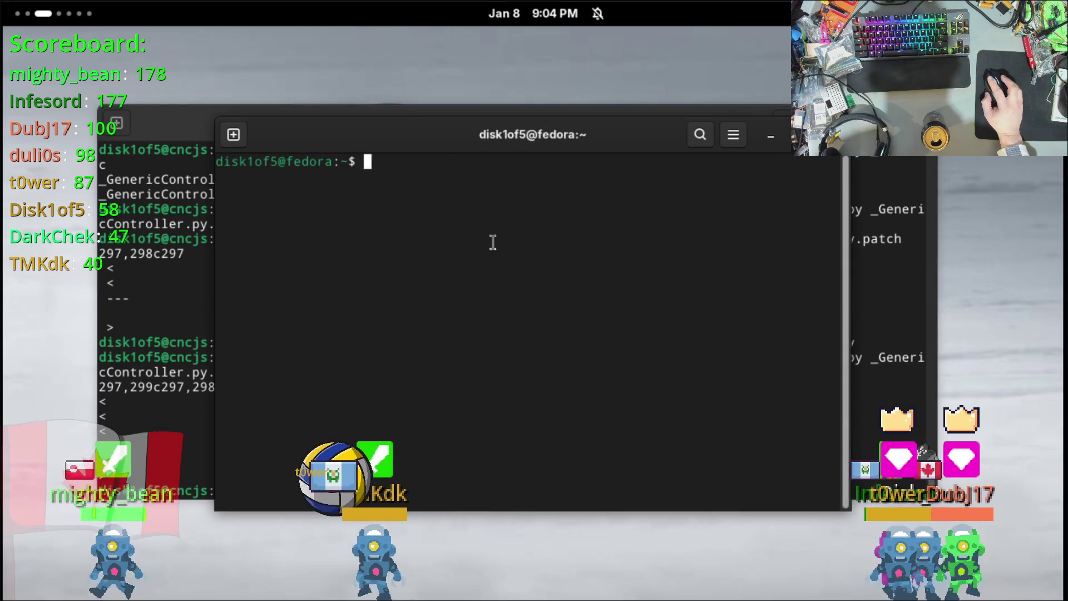
pyautogui.hotkey('ctrl', 'alt', 'Right')
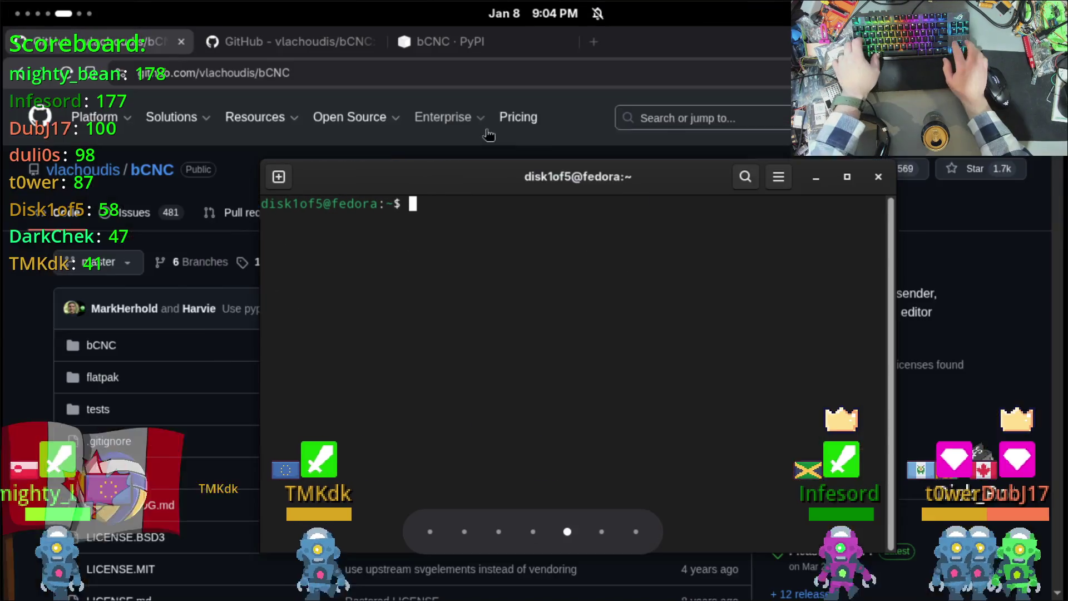
pyautogui.write('vlc')
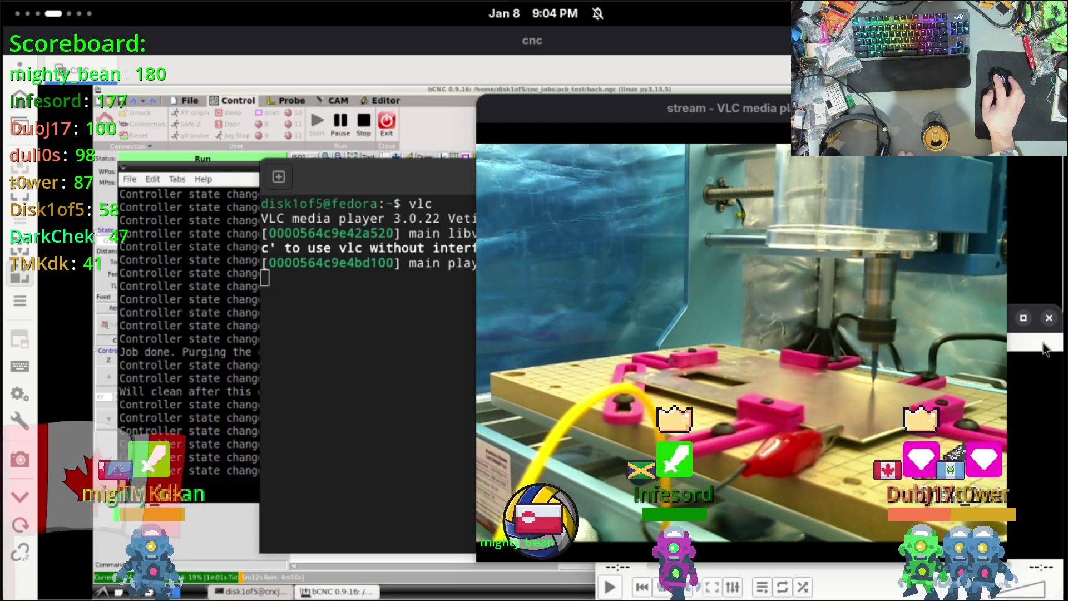
pyautogui.hotkey('alt', 'Tab')
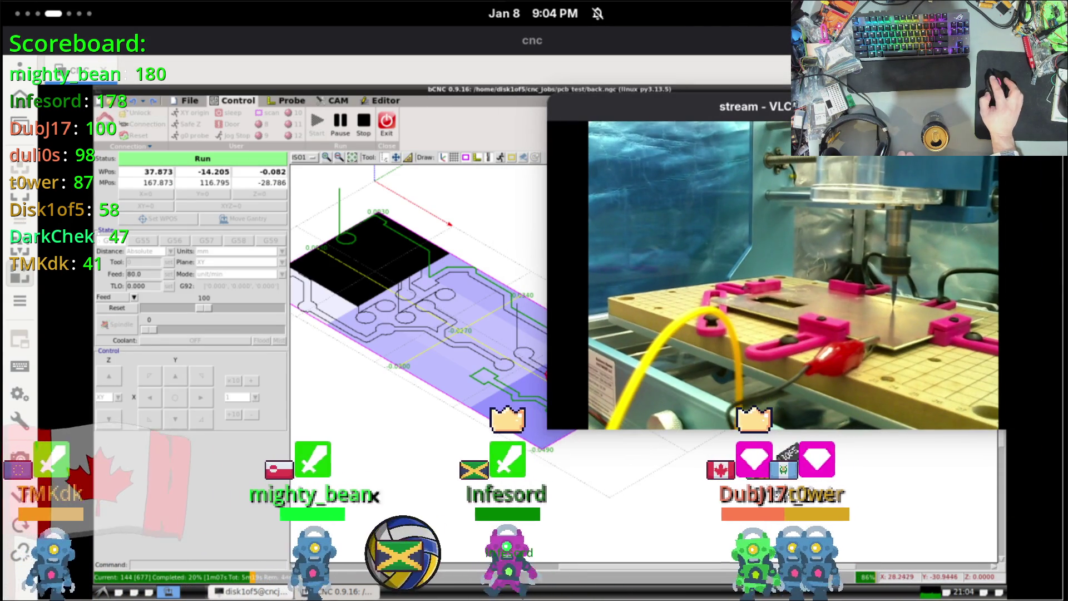
# Step: Bring the new VLC window forward, move it left and set it Always on Top
pyautogui.click(86, 21)
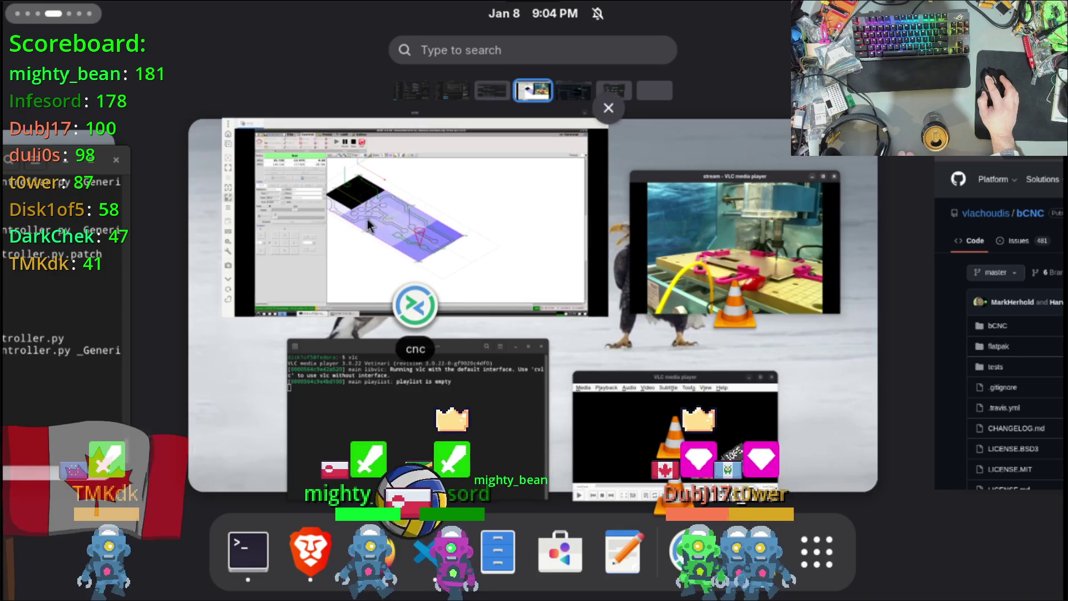
pyautogui.click(746, 340)
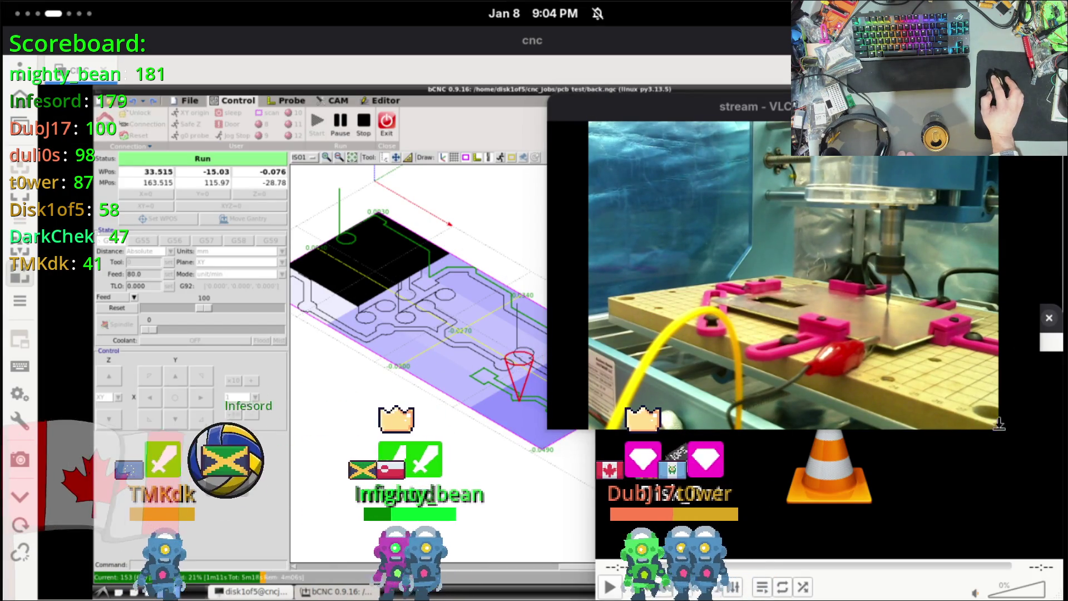
pyautogui.moveTo(1001, 384)
pyautogui.mouseDown()
pyautogui.moveTo(1016, 383)
pyautogui.moveTo(465, 229)
pyautogui.moveTo(466, 262)
pyautogui.mouseUp()
pyautogui.rightClick(427, 265)
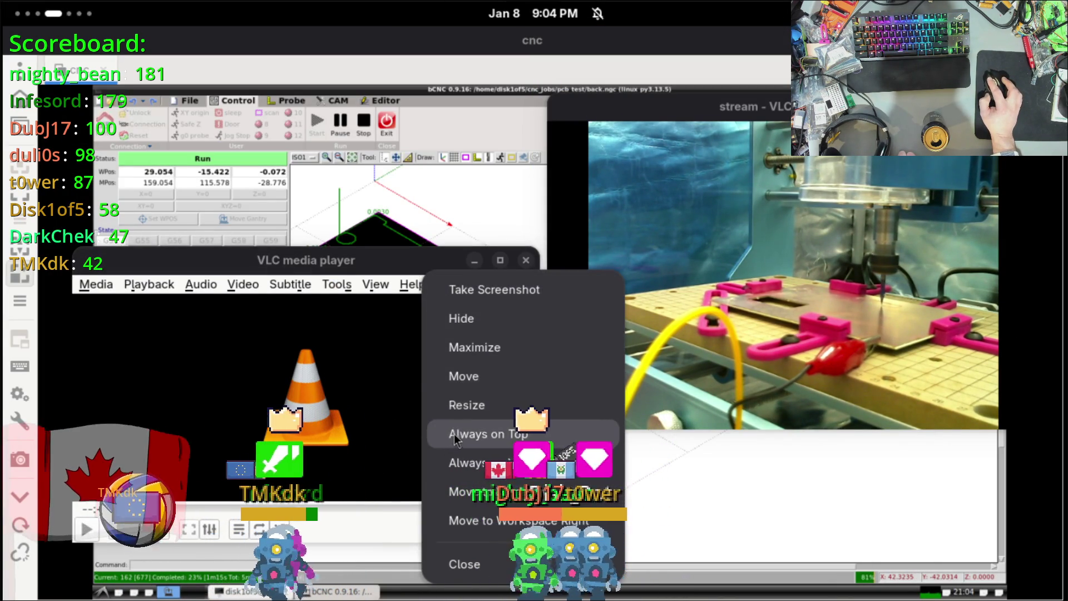
pyautogui.click(454, 434)
# Step: Open the recent camera stream in VLC, then shrink its window and move it lower right
pyautogui.click(89, 290)
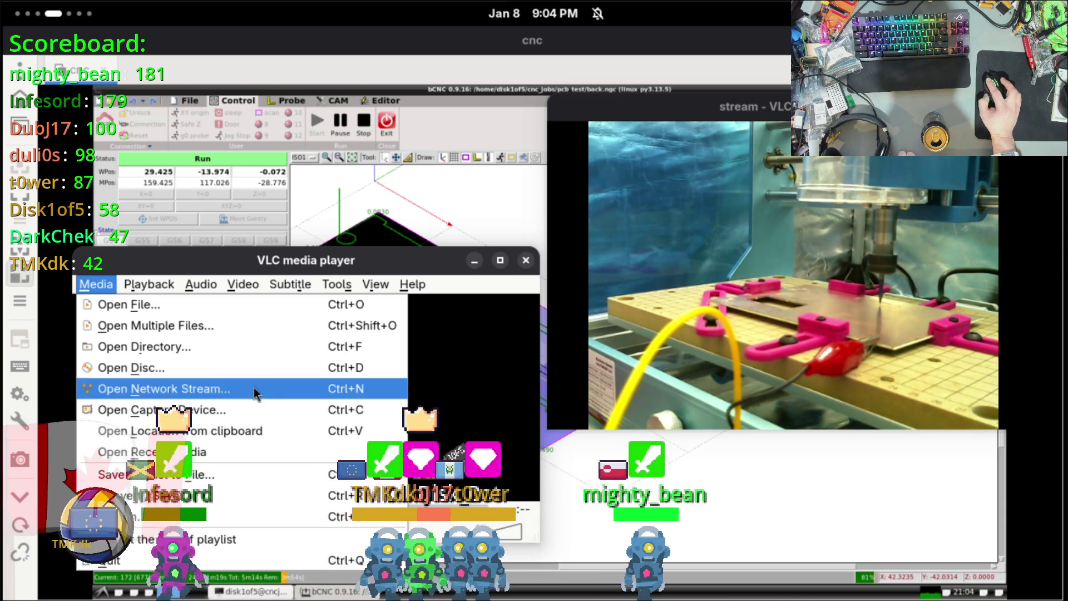
pyautogui.moveTo(300, 451)
pyautogui.click(485, 399)
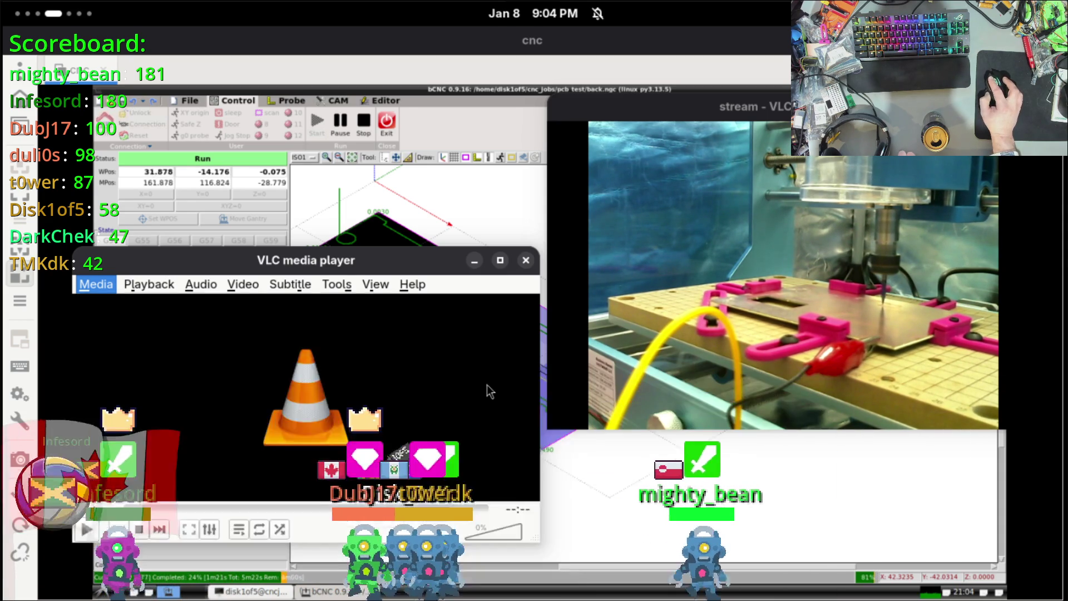
pyautogui.moveTo(558, 139); pyautogui.dragTo(483, 272)
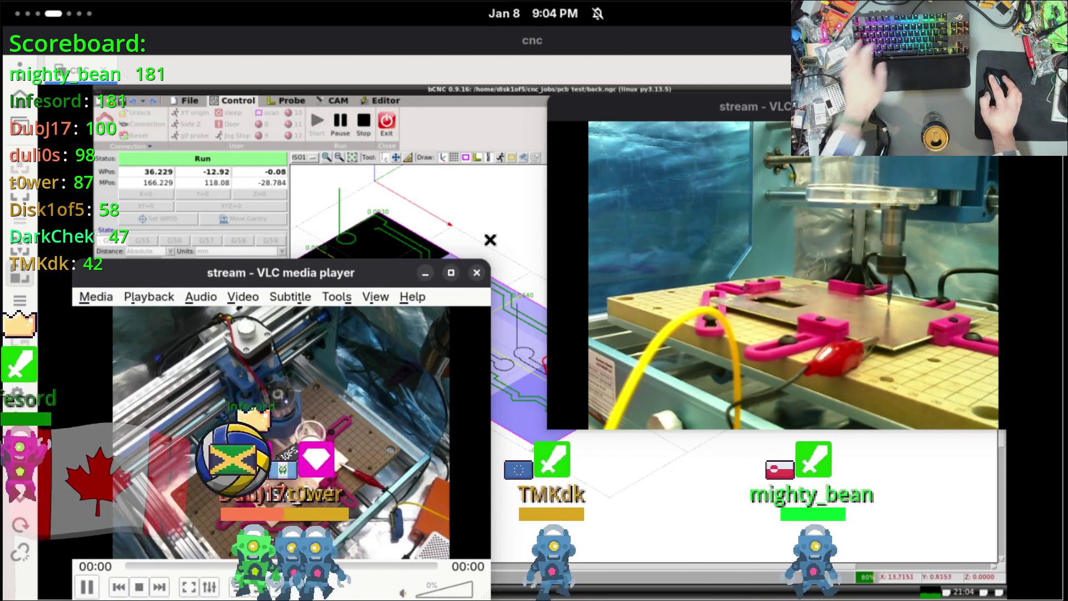
pyautogui.moveTo(369, 278)
pyautogui.mouseDown()
pyautogui.moveTo(720, 324)
pyautogui.moveTo(893, 323)
pyautogui.mouseUp()
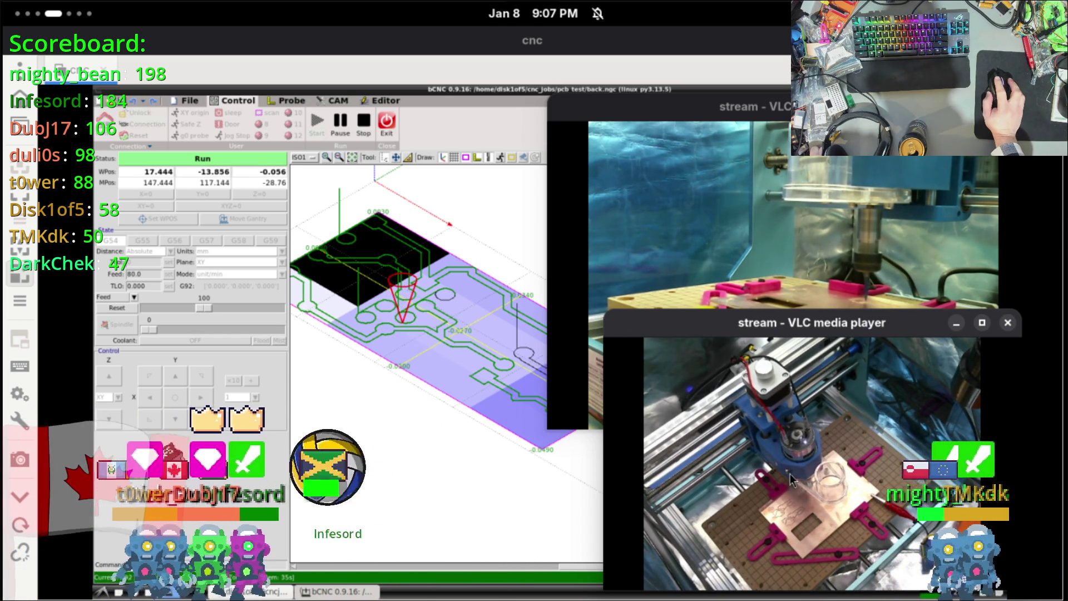
# Step: Bring the lower camera stream forward, pause and resume it, then move it up and left
pyautogui.click(851, 300)
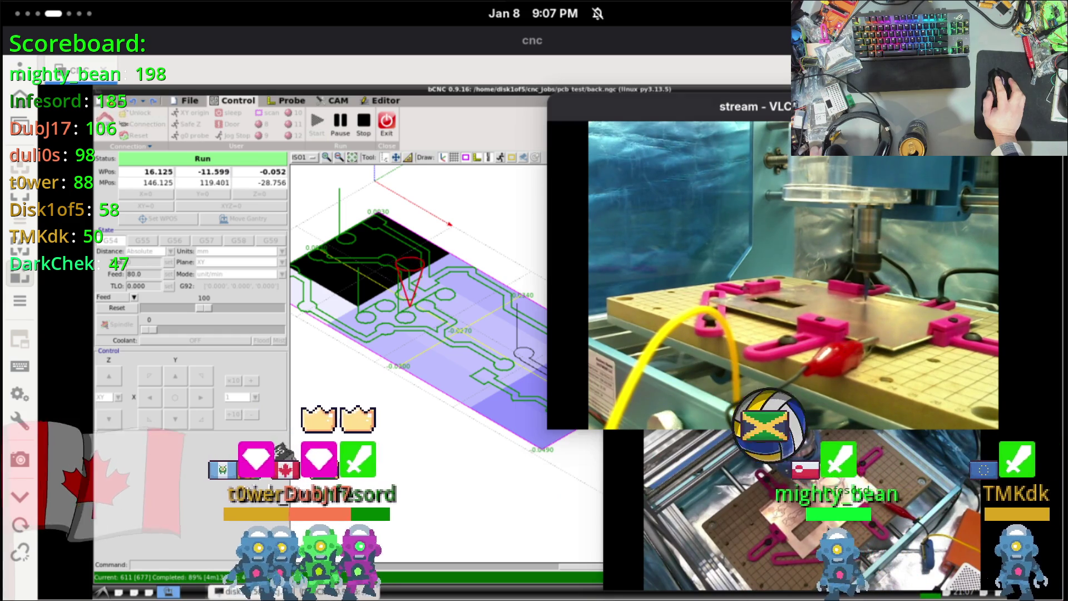
pyautogui.hotkey('alt', 'Tab')
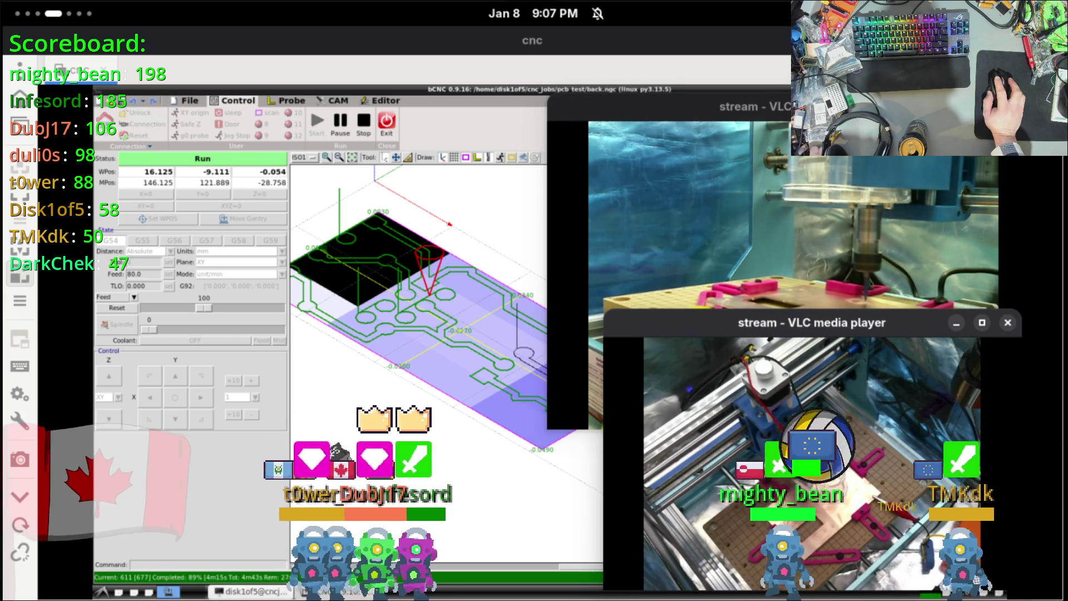
pyautogui.click(827, 490)
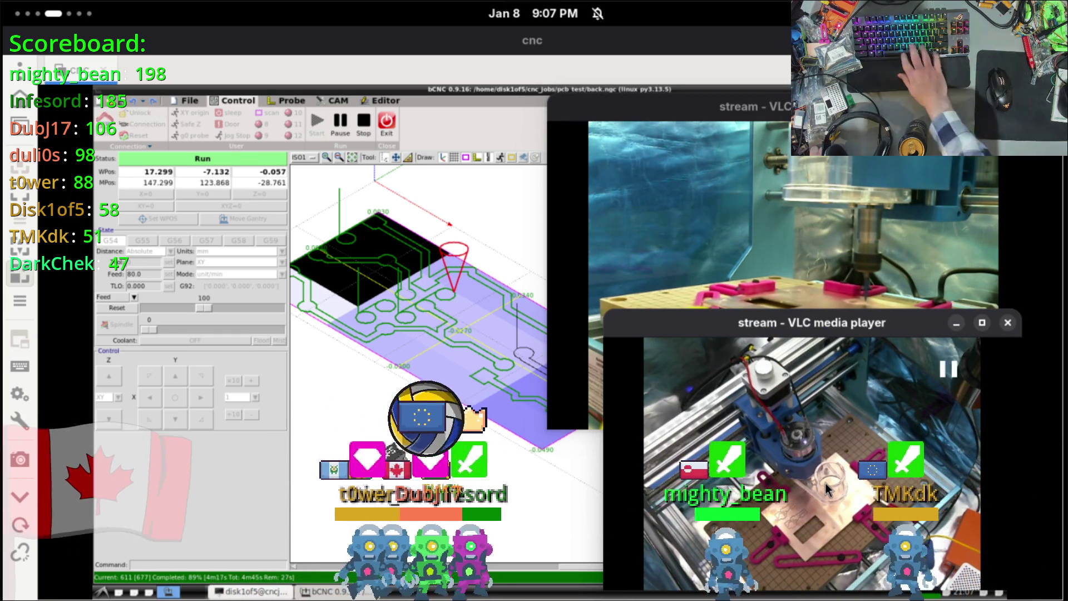
pyautogui.press('space')
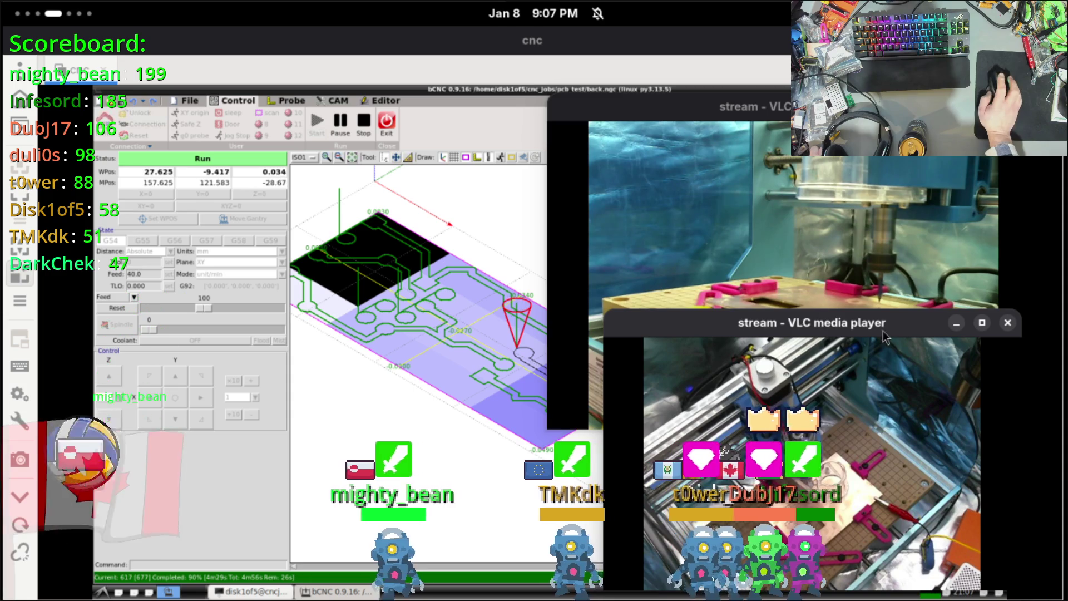
pyautogui.moveTo(899, 328); pyautogui.dragTo(735, 238)
# Step: Stop the VLC camera stream, then play it again from the right-click menu
pyautogui.rightClick(727, 339)
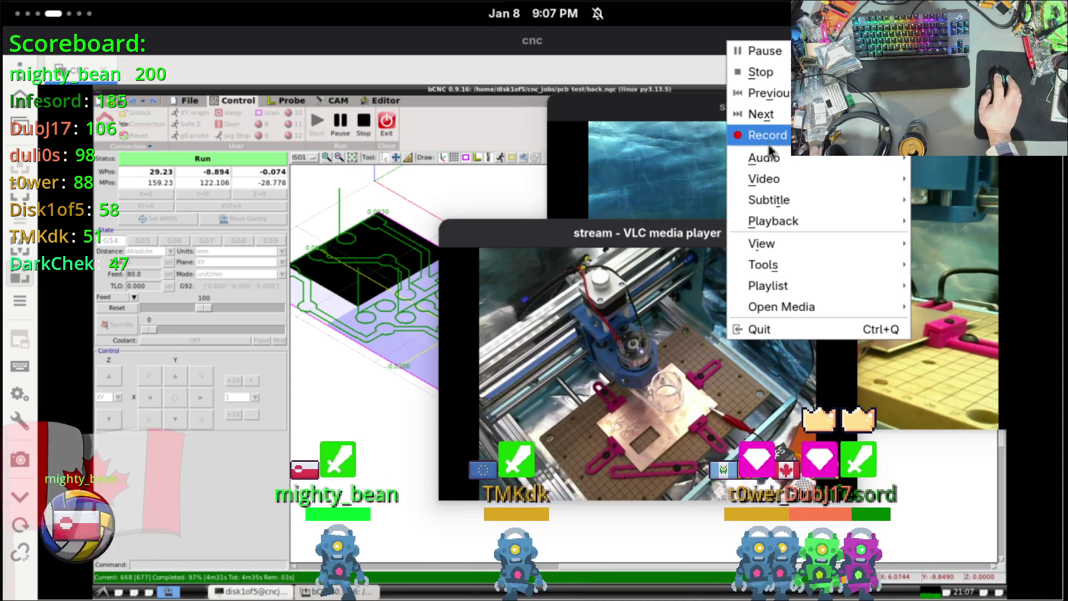
pyautogui.click(769, 71)
pyautogui.rightClick(607, 318)
pyautogui.click(640, 327)
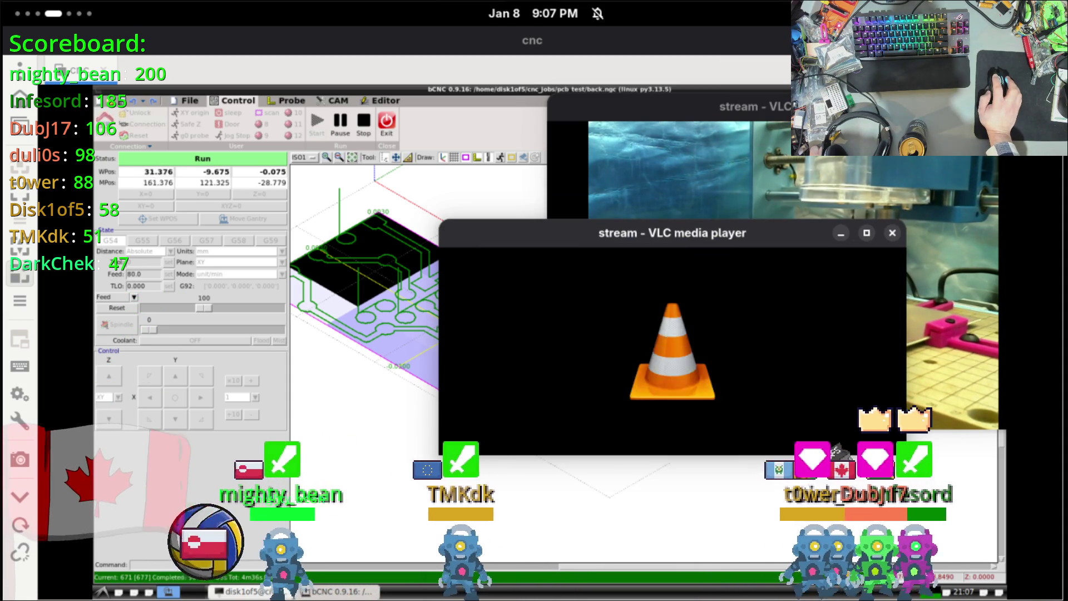
# Step: Park the small stream window at the lower left, clear of the bCNC controls, and refocus bCNC
pyautogui.moveTo(714, 213)
pyautogui.mouseDown()
pyautogui.moveTo(440, 187)
pyautogui.moveTo(382, 155)
pyautogui.mouseUp()
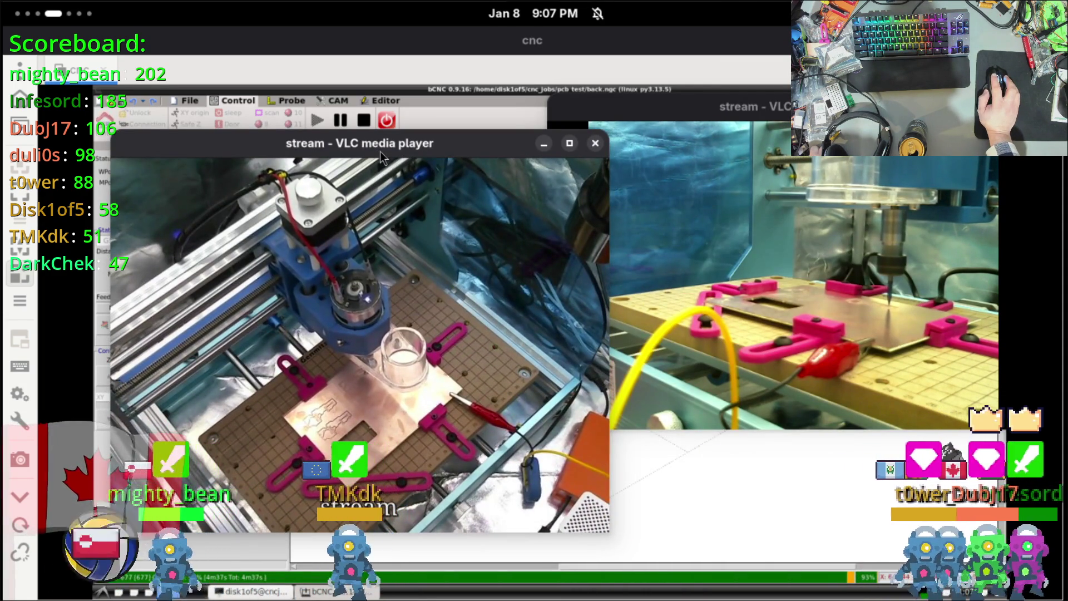
pyautogui.moveTo(162, 144)
pyautogui.mouseDown()
pyautogui.moveTo(542, 210)
pyautogui.moveTo(623, 347)
pyautogui.moveTo(634, 340)
pyautogui.mouseUp()
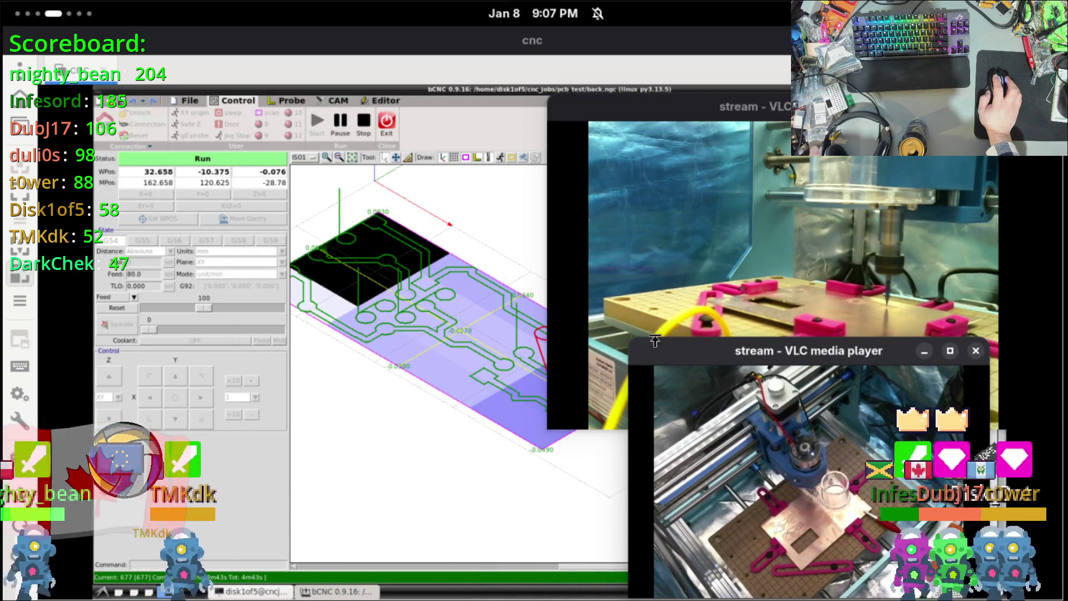
pyautogui.moveTo(897, 352)
pyautogui.mouseDown()
pyautogui.moveTo(332, 402)
pyautogui.moveTo(349, 385)
pyautogui.mouseUp()
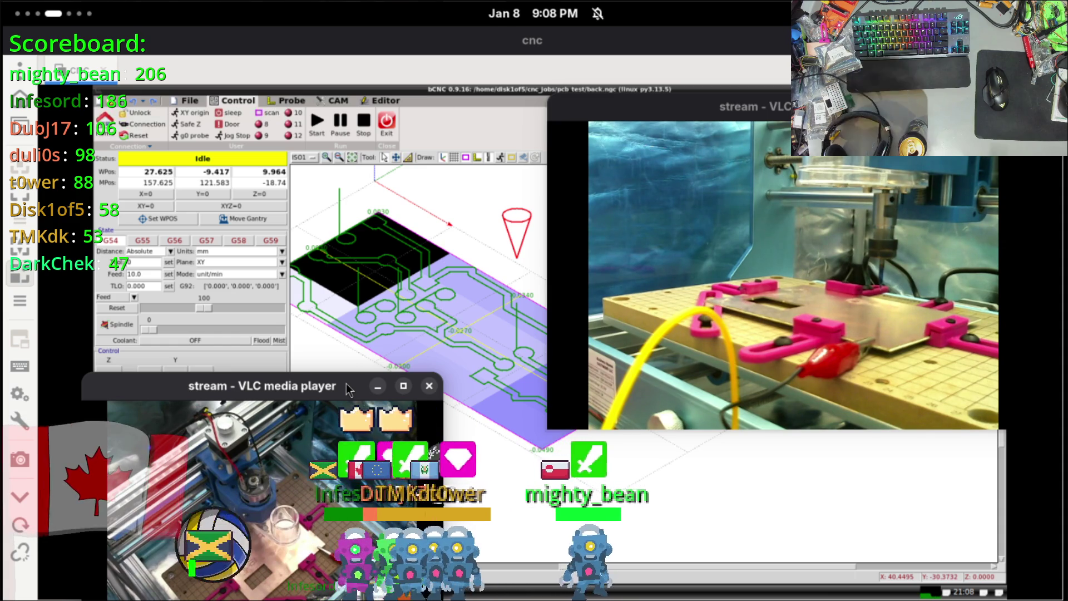
pyautogui.click(163, 181)
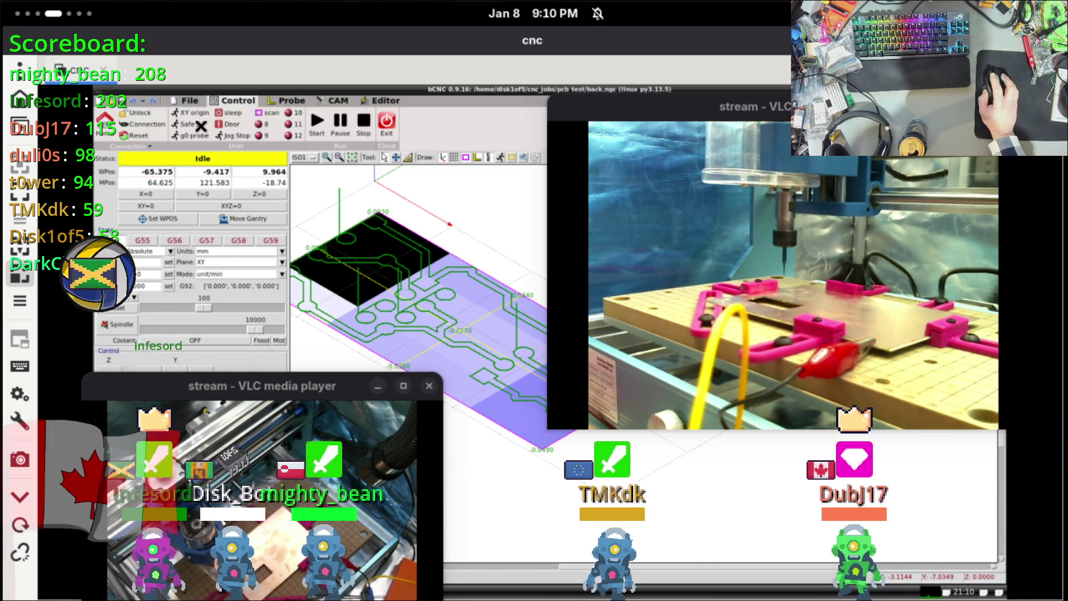
# Step: Send the spindle to XY origin (X 0, Y 0) with Z left at 9.964
pyautogui.click(195, 115)
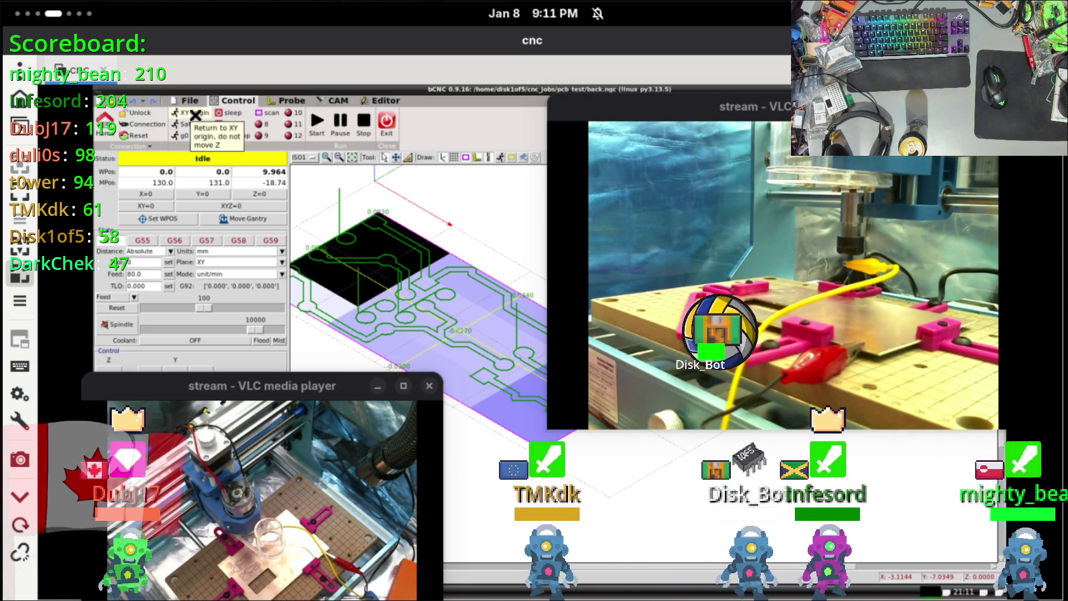
# Step: Switch to the File page showing the USB port at 115200 baud with GRBL1
pyautogui.click(190, 100)
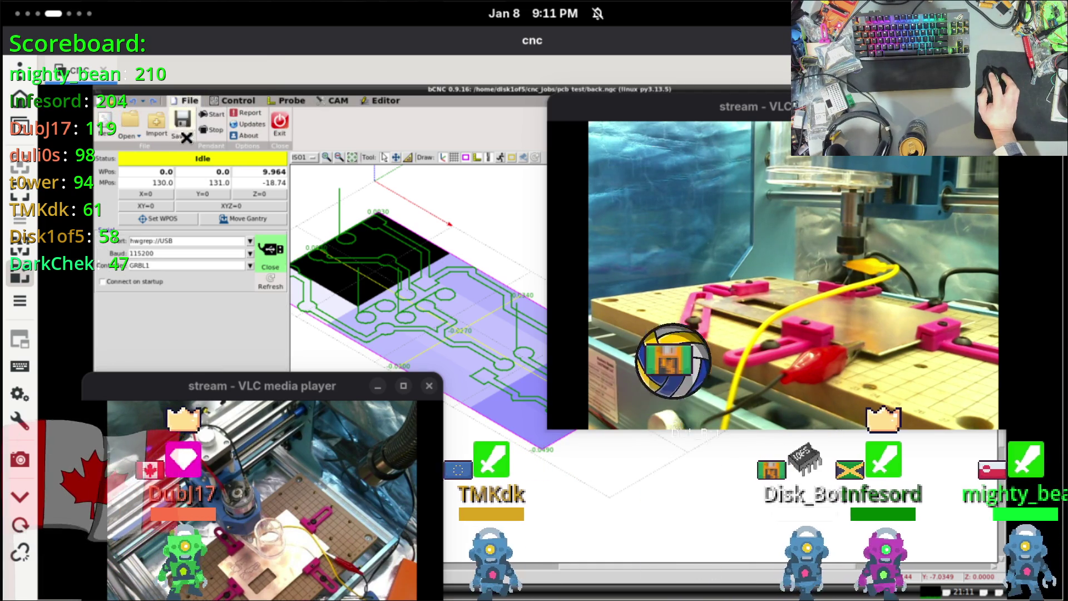
# Step: Open outline.ngc from pcb_test, declining to save the probe file and deleting the autolevel data
pyautogui.hotkey('ctrl', 'o')
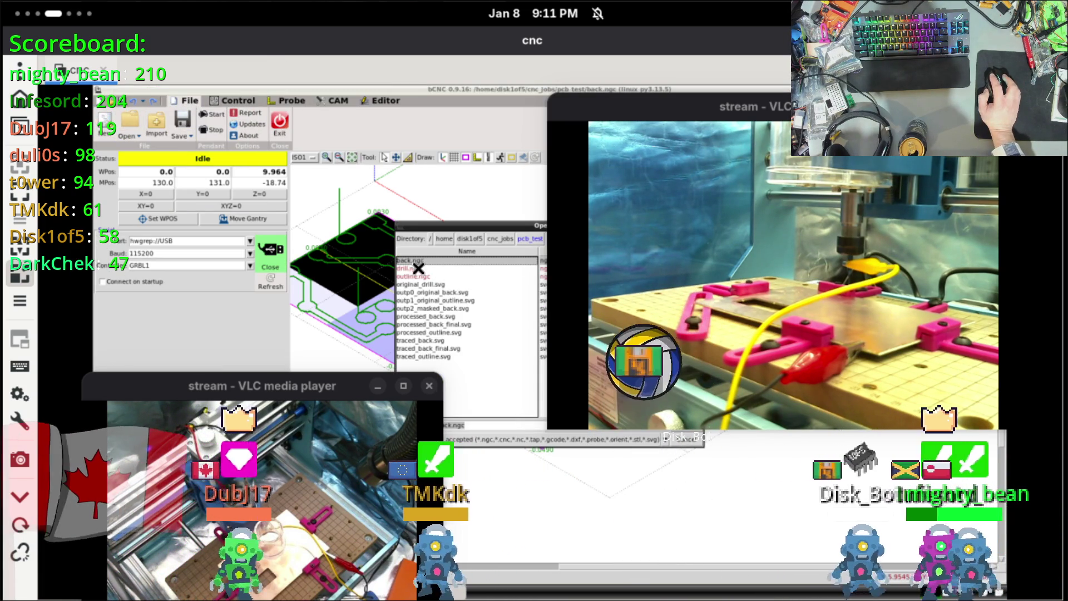
pyautogui.click(437, 268)
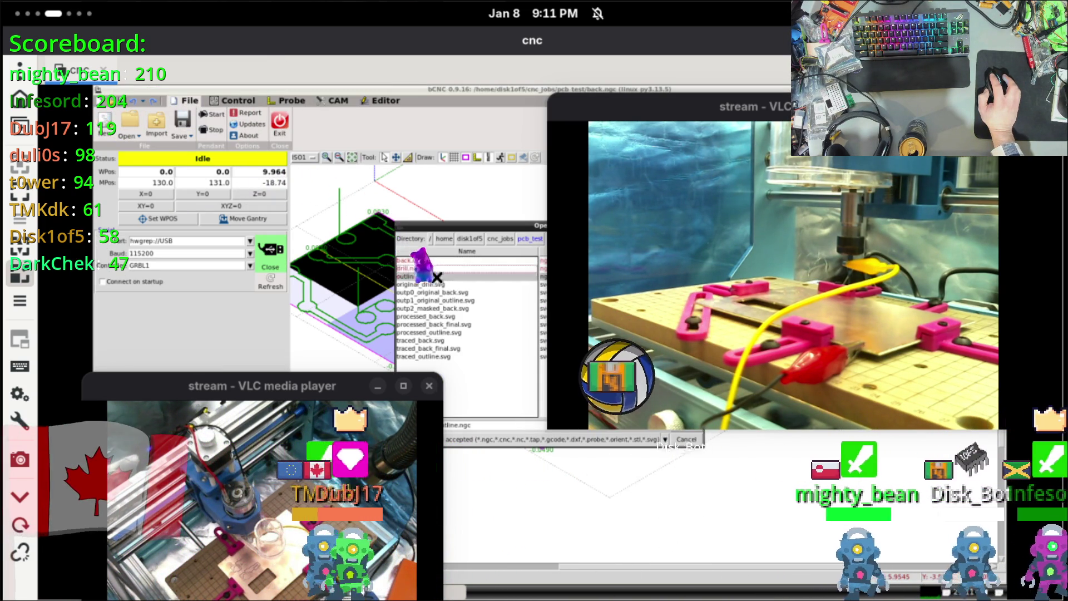
pyautogui.press('Return')
pyautogui.moveTo(488, 319); pyautogui.dragTo(361, 275)
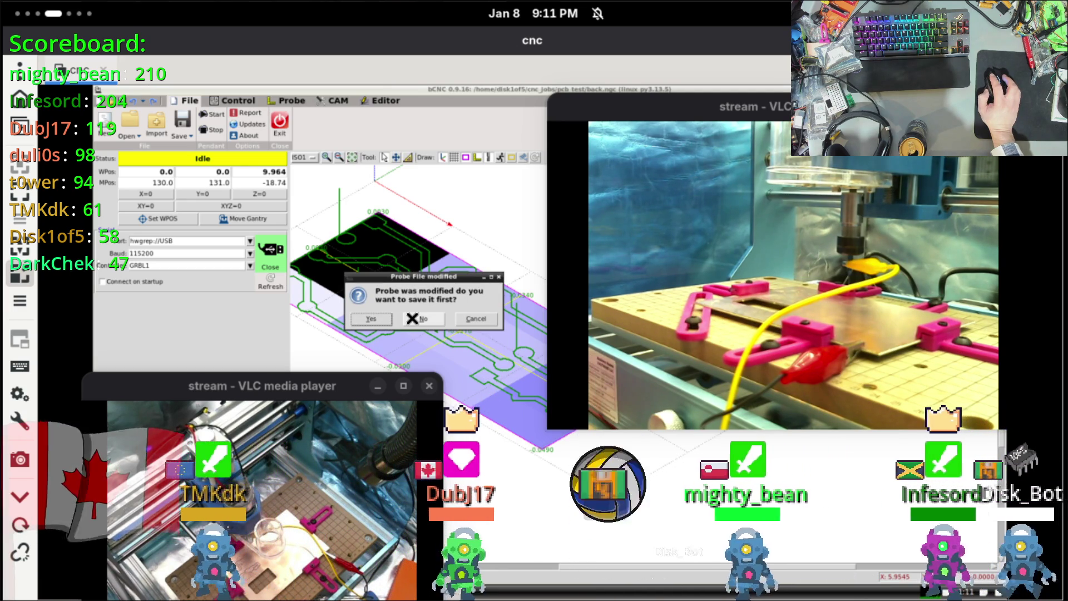
pyautogui.click(414, 319)
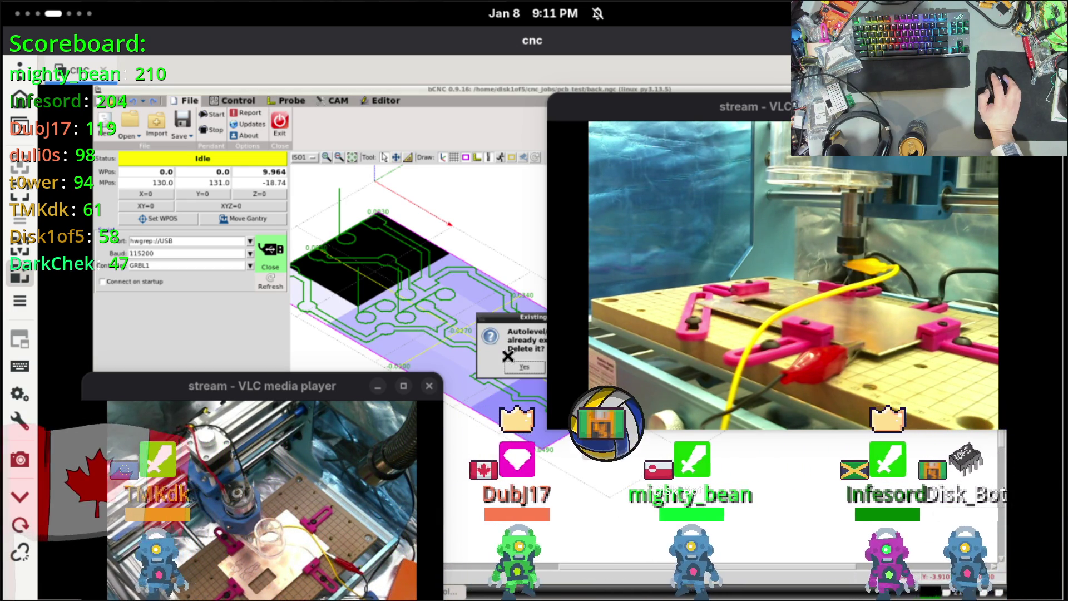
pyautogui.moveTo(511, 316); pyautogui.dragTo(343, 273)
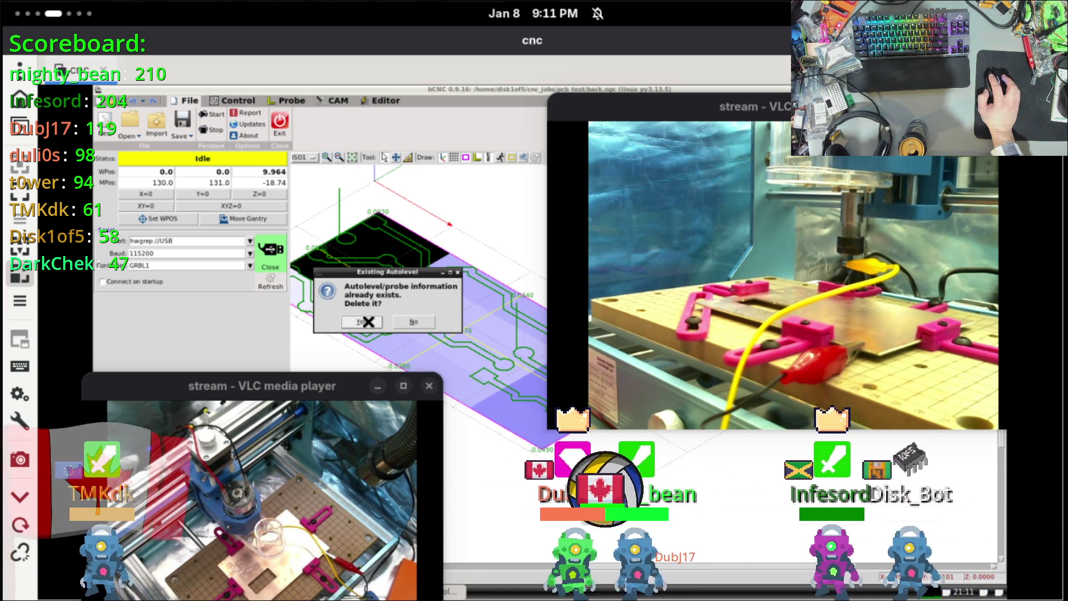
pyautogui.click(368, 322)
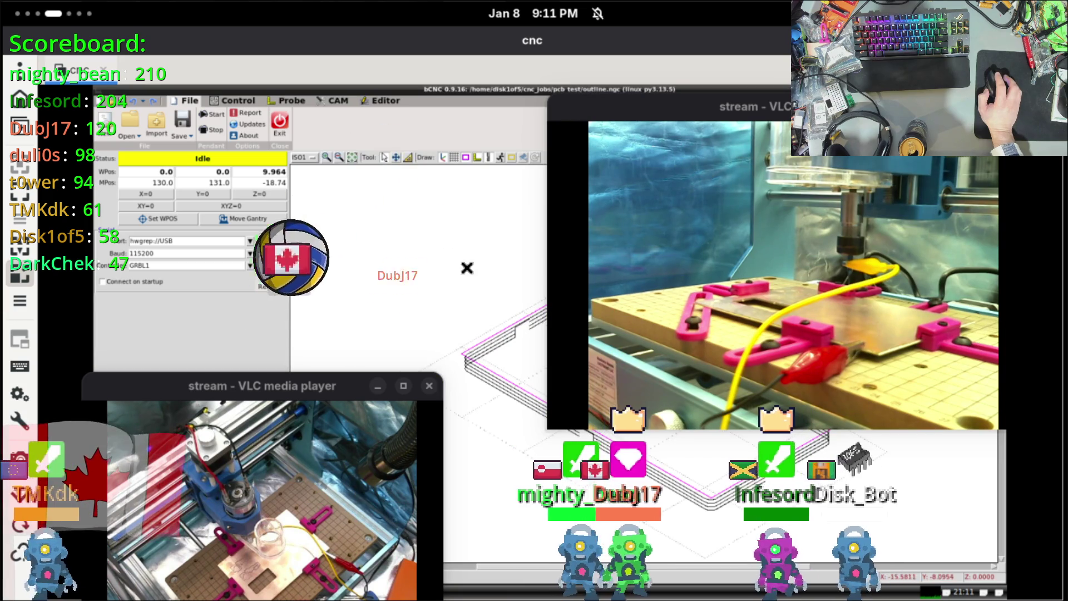
# Step: Recentre the 3-D view on the outline toolpath and switch probing to single-point mode
pyautogui.moveTo(503, 304)
pyautogui.mouseDown(button='middle')
pyautogui.moveTo(365, 276)
pyautogui.moveTo(291, 312)
pyautogui.moveTo(334, 371)
pyautogui.mouseUp(button='middle')
pyautogui.moveTo(398, 284); pyautogui.dragTo(401, 276, button='middle')
pyautogui.click(288, 100)
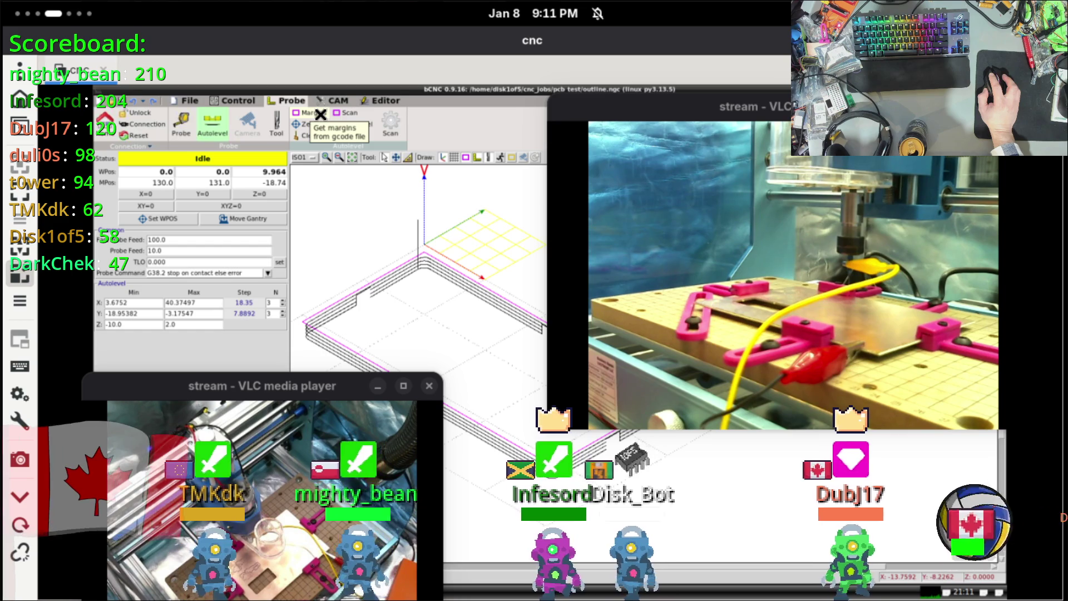
pyautogui.click(181, 123)
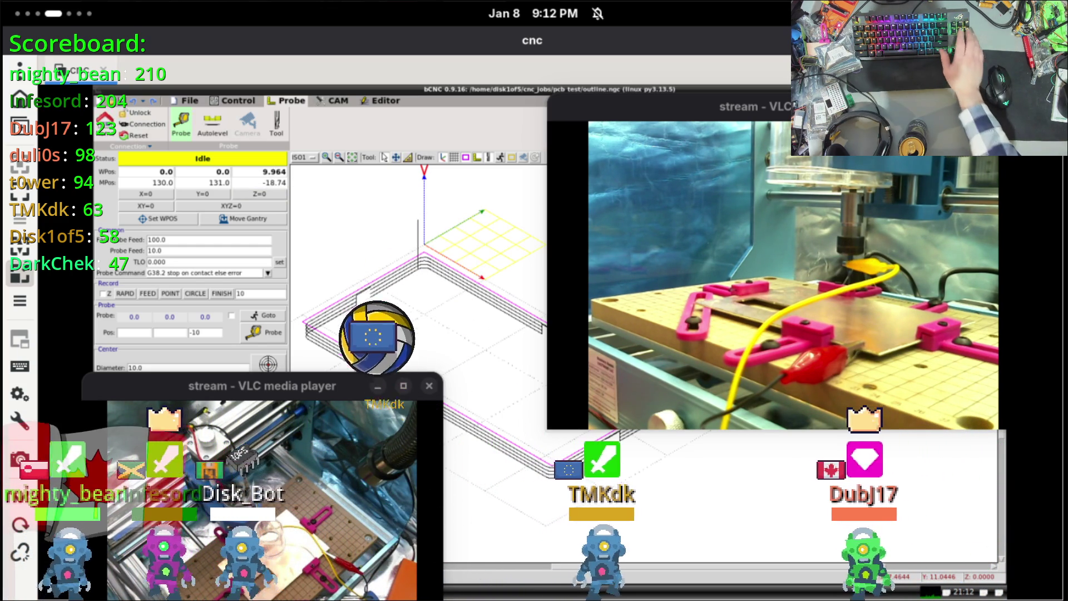
# Step: Jog the spindle down four Z steps, collapse the Center options and run a single probe
pyautogui.press('pagedown')
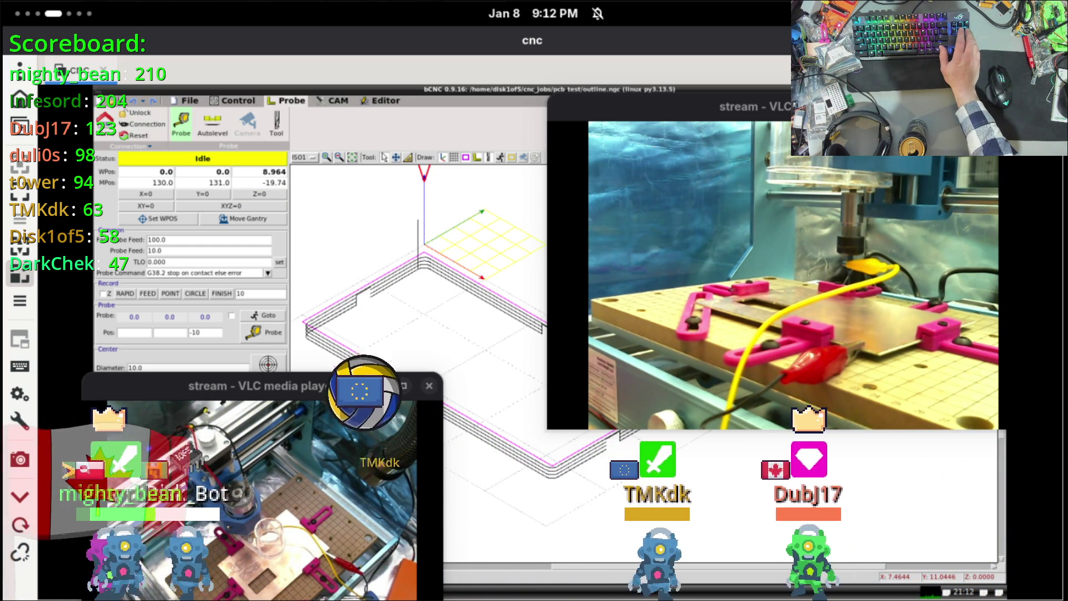
pyautogui.press('pagedown')
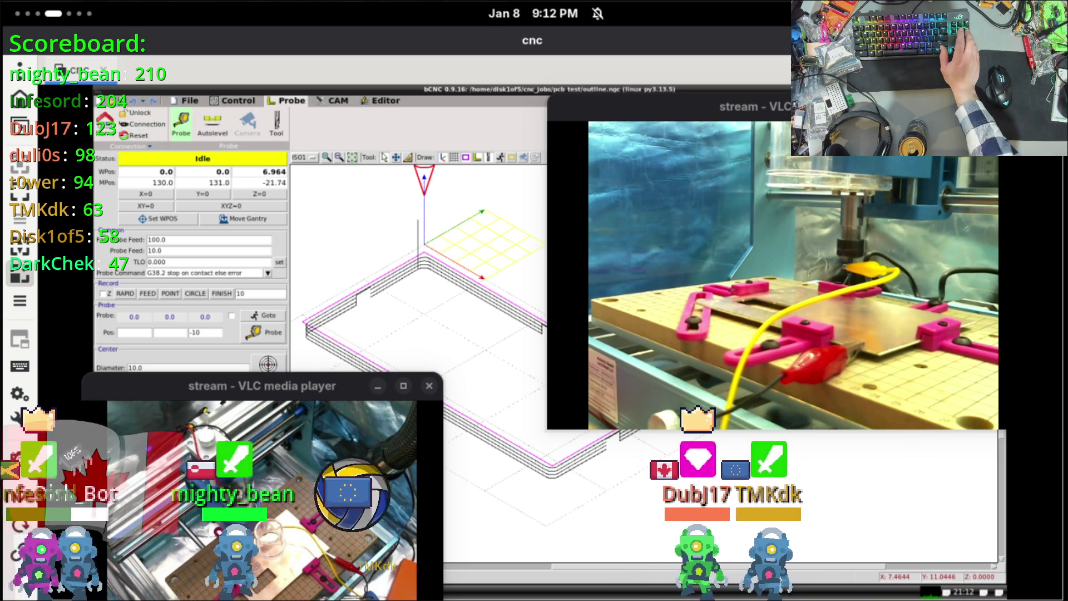
pyautogui.press('pagedown')
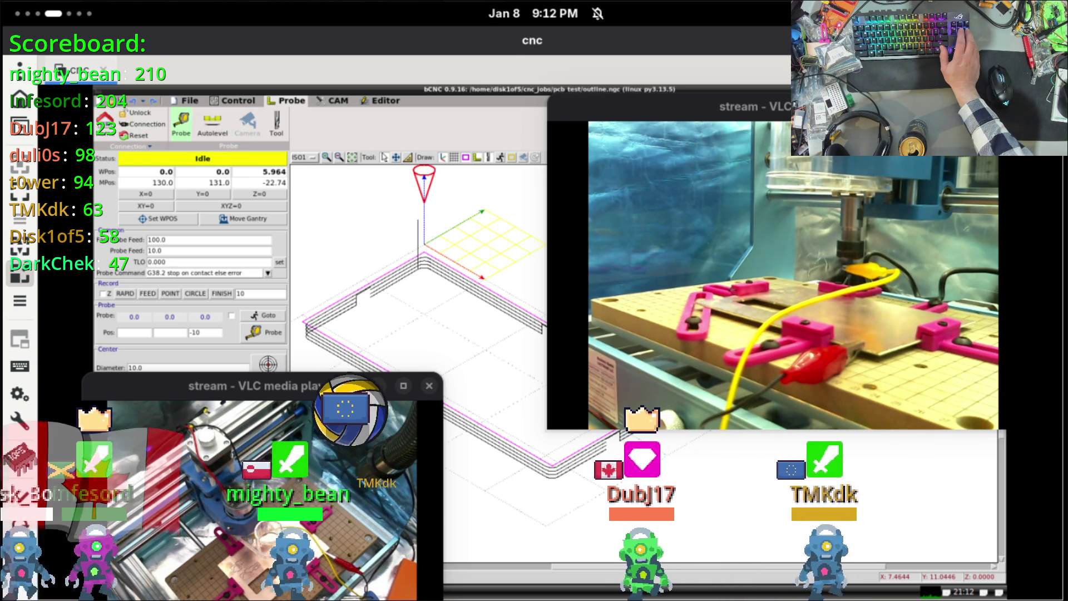
pyautogui.press('pagedown')
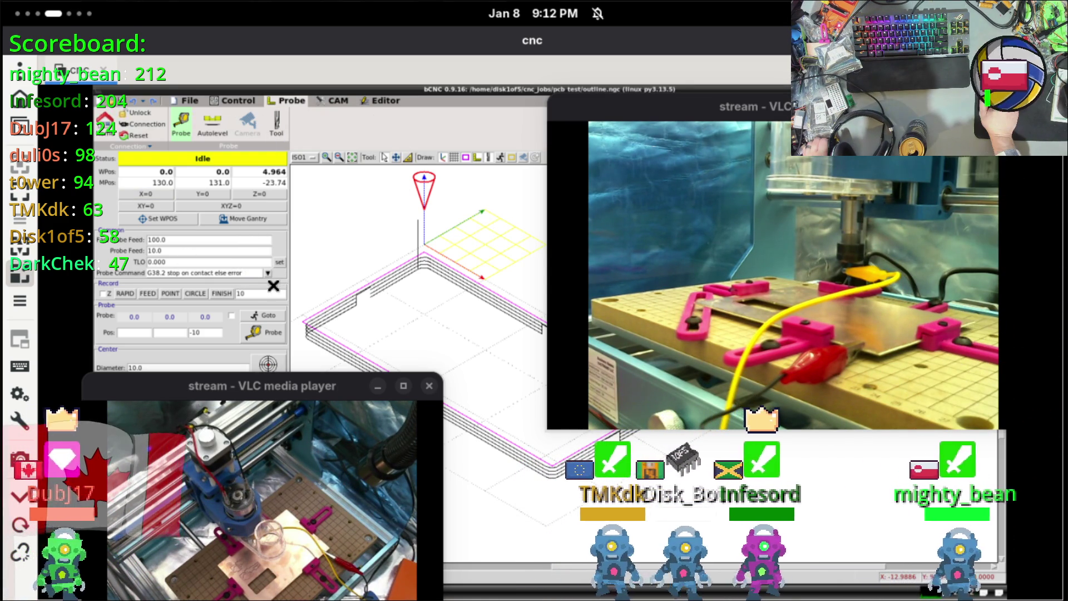
pyautogui.click(232, 348)
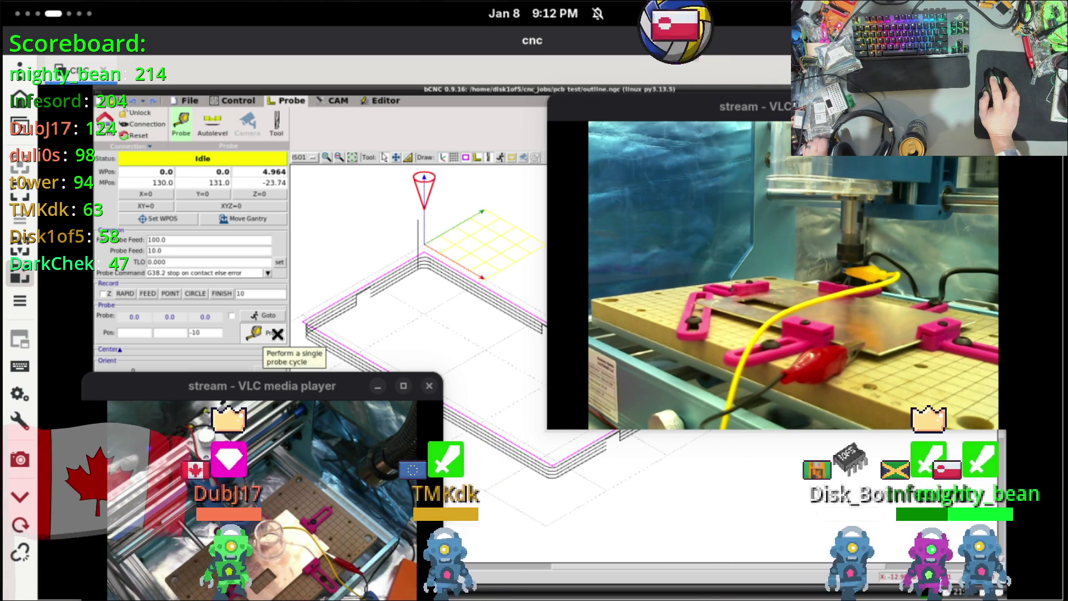
pyautogui.click(277, 333)
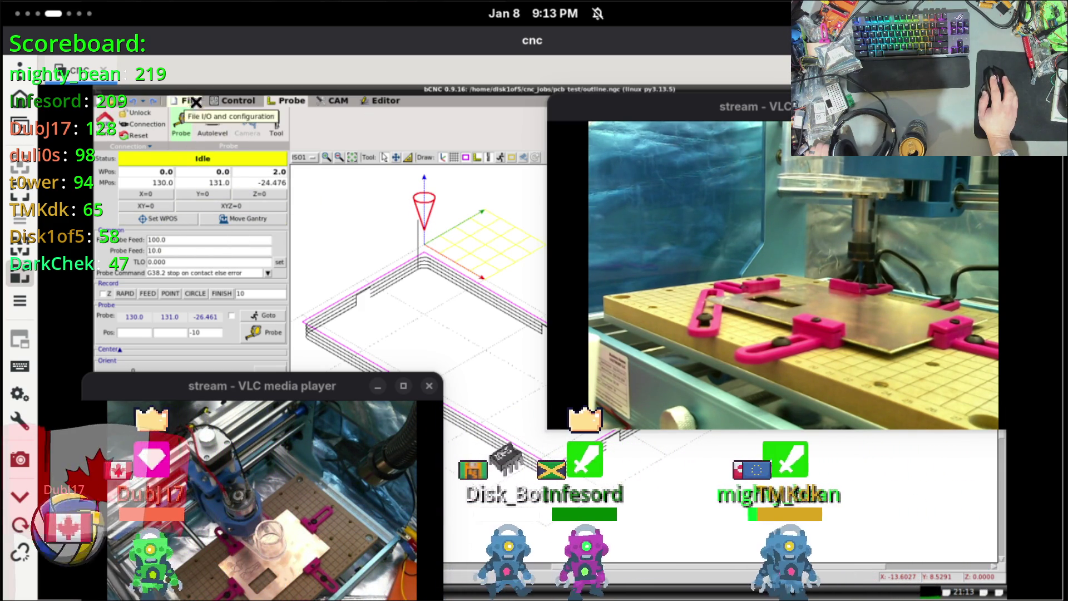
# Step: Start the loaded outline.ngc milling job from the Control tab
pyautogui.click(232, 100)
pyautogui.click(318, 119)
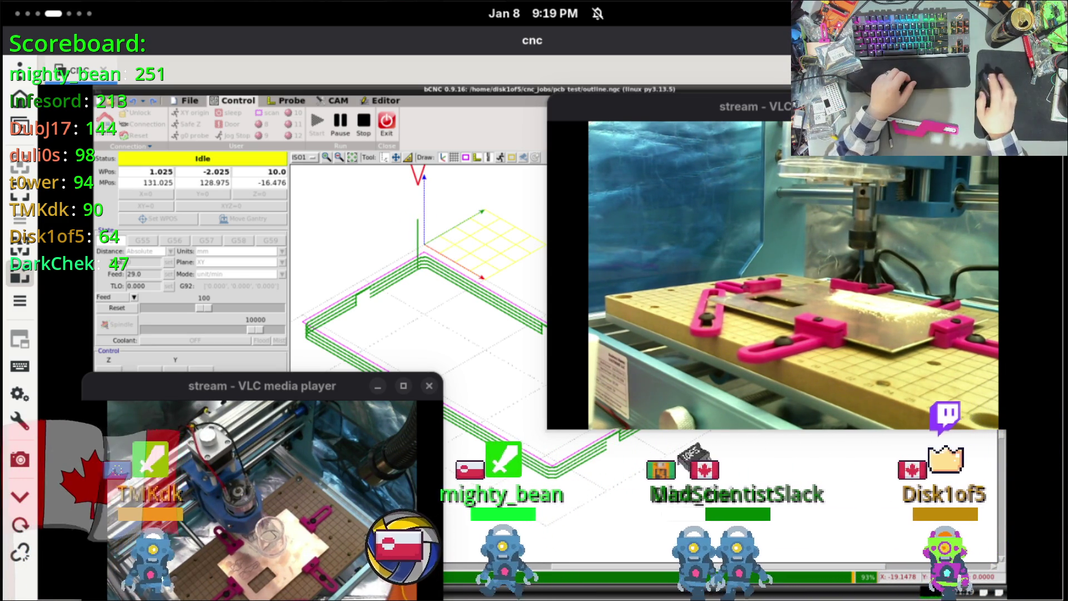
# Step: Change the toolpath view from ISO1 to X-Y, then nudge the camera window up and back down
pyautogui.click(300, 158)
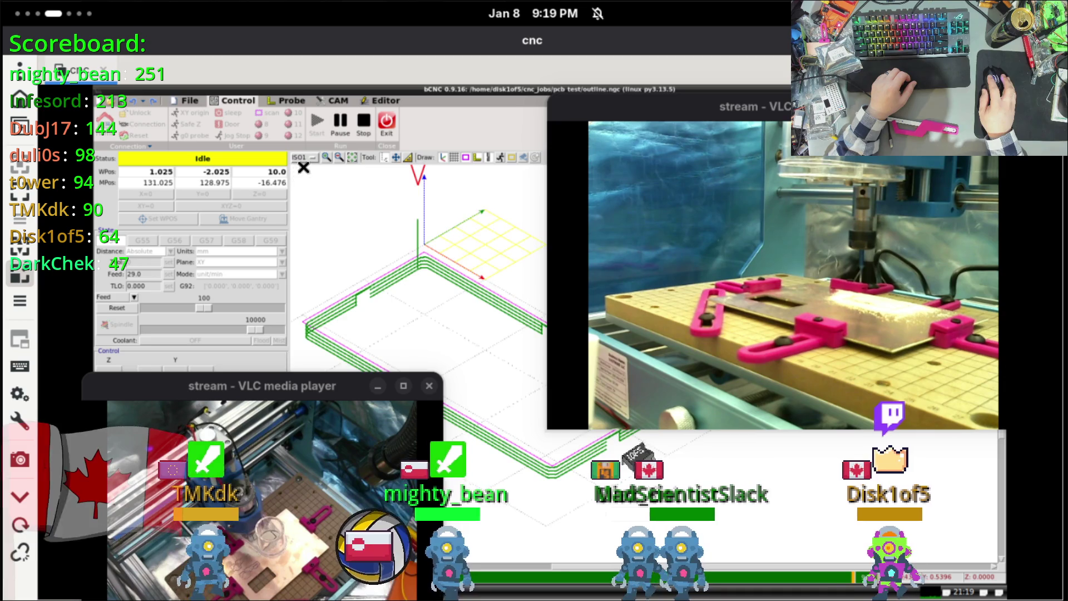
pyautogui.click(303, 167)
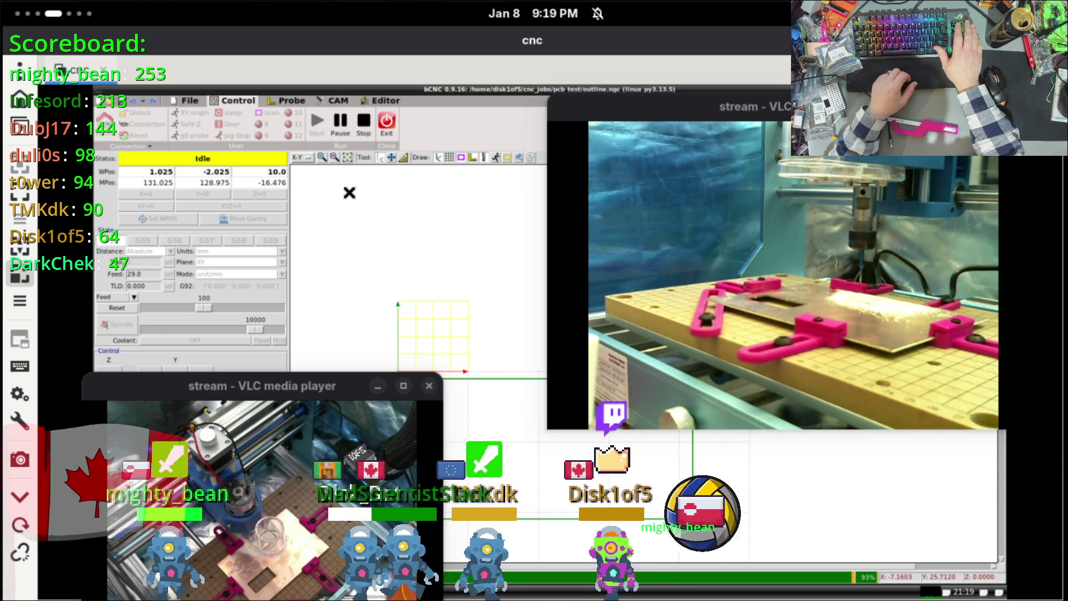
pyautogui.moveTo(307, 389); pyautogui.dragTo(363, 194)
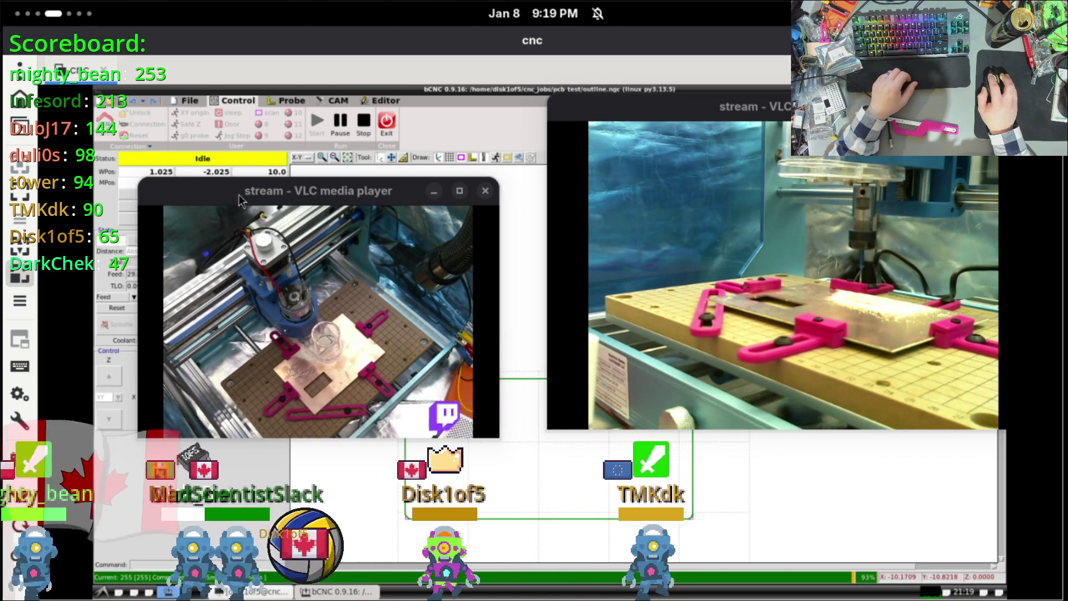
pyautogui.moveTo(239, 195); pyautogui.dragTo(184, 332)
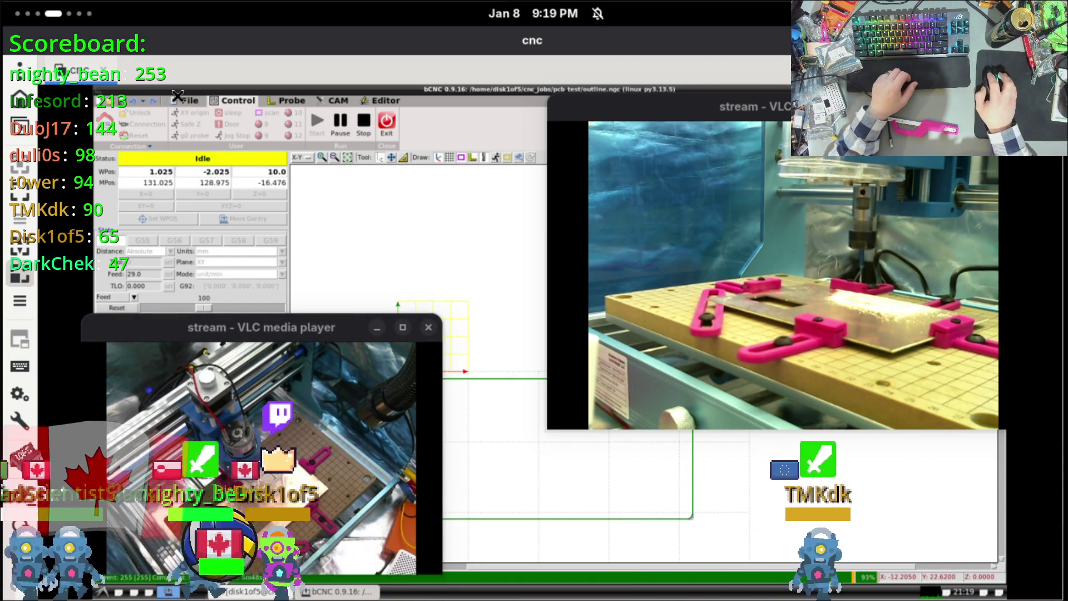
# Step: Check the File page and the machine's Idle status message, then dismiss it
pyautogui.click(193, 103)
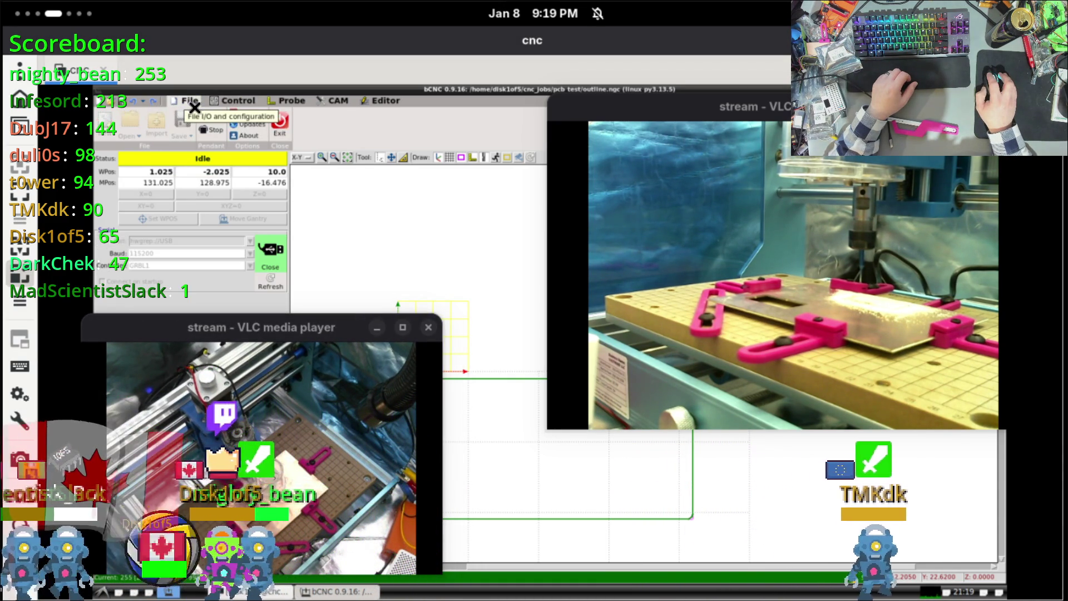
pyautogui.click(221, 105)
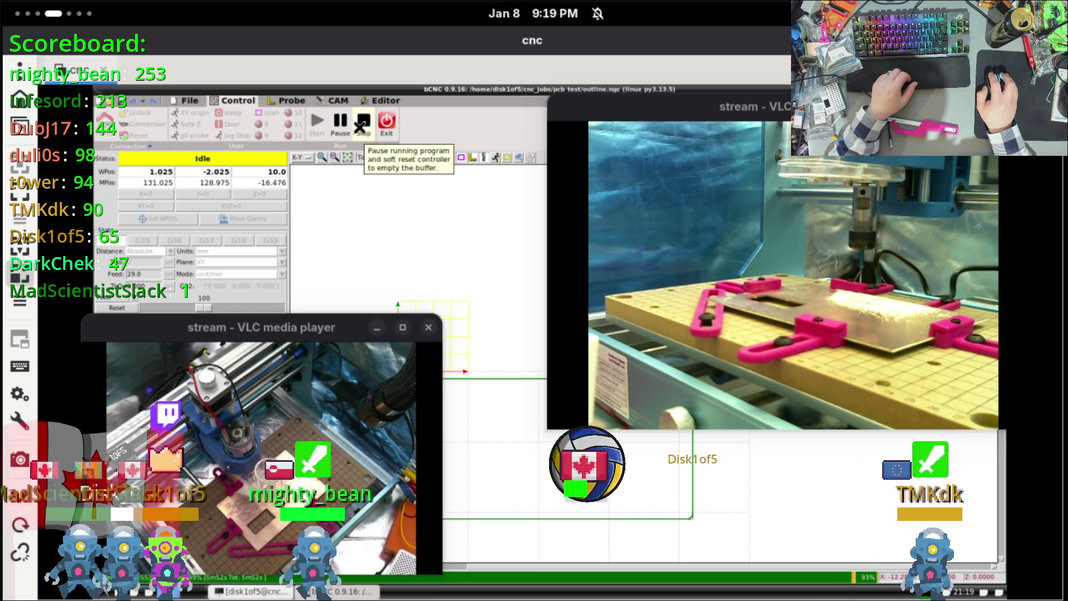
pyautogui.click(265, 162)
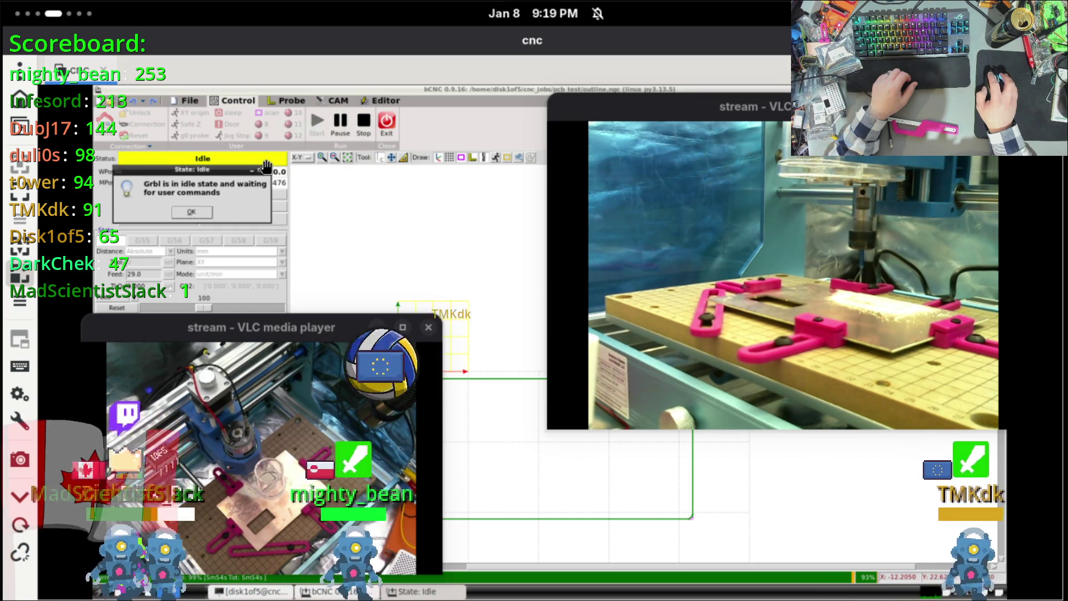
pyautogui.click(195, 213)
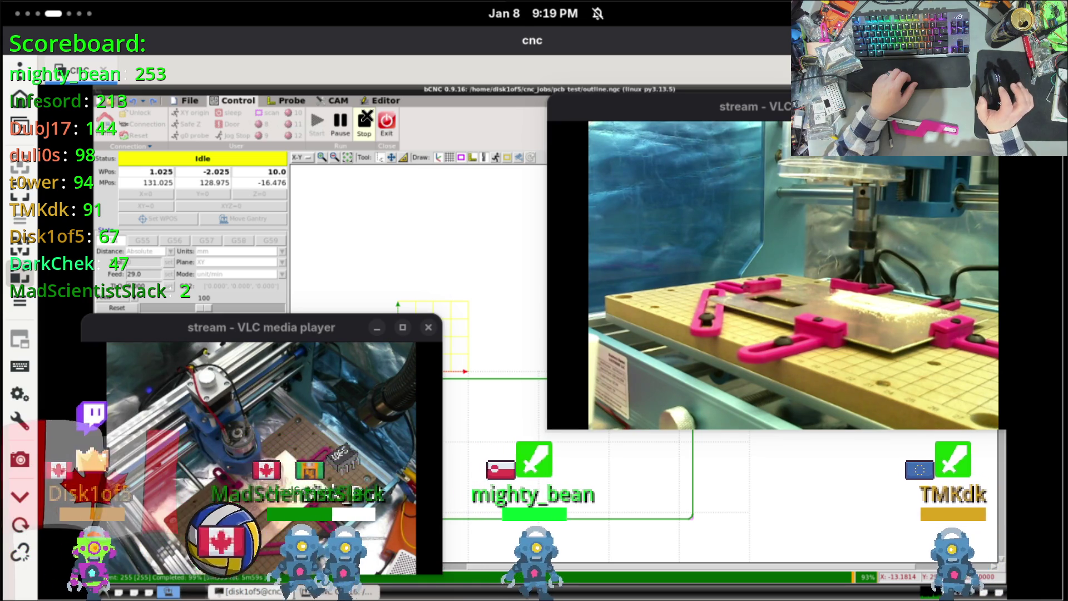
# Step: Stop the job, dismiss the error:26 box and send the spindle to XY origin
pyautogui.click(365, 118)
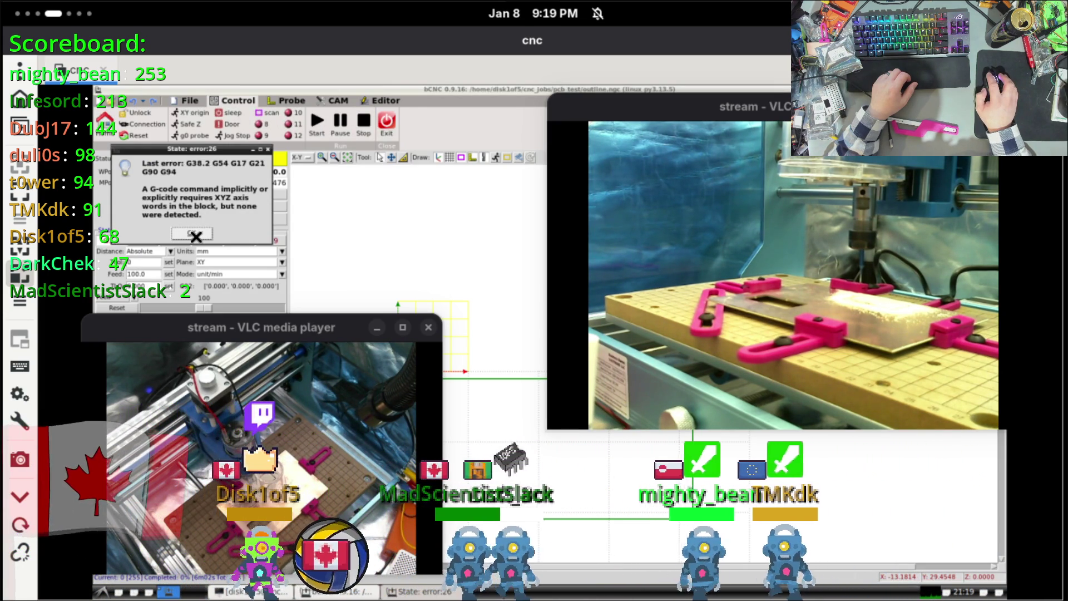
pyautogui.click(195, 235)
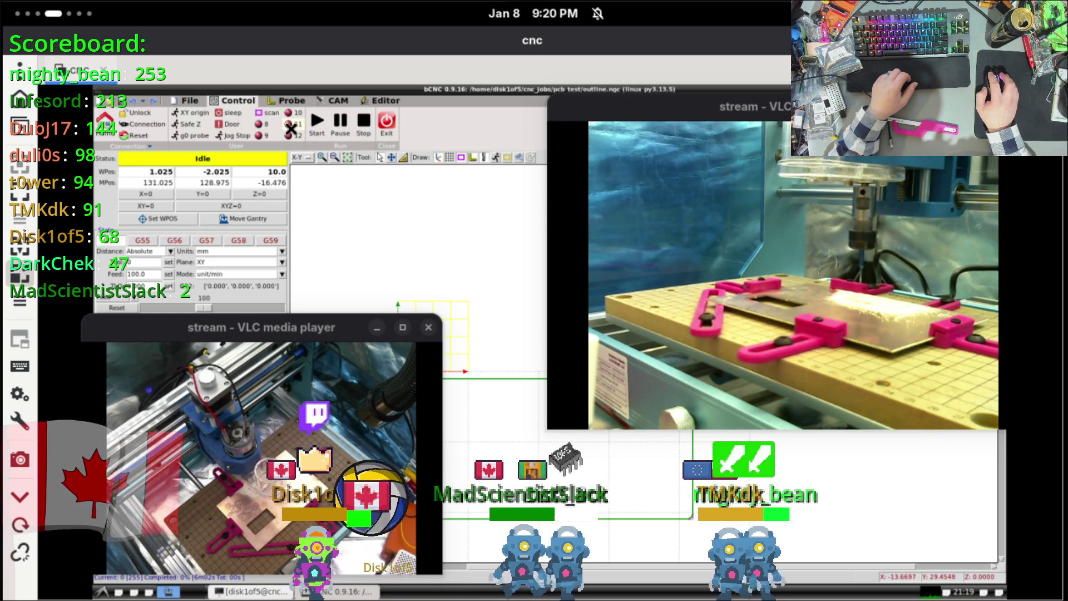
pyautogui.click(197, 115)
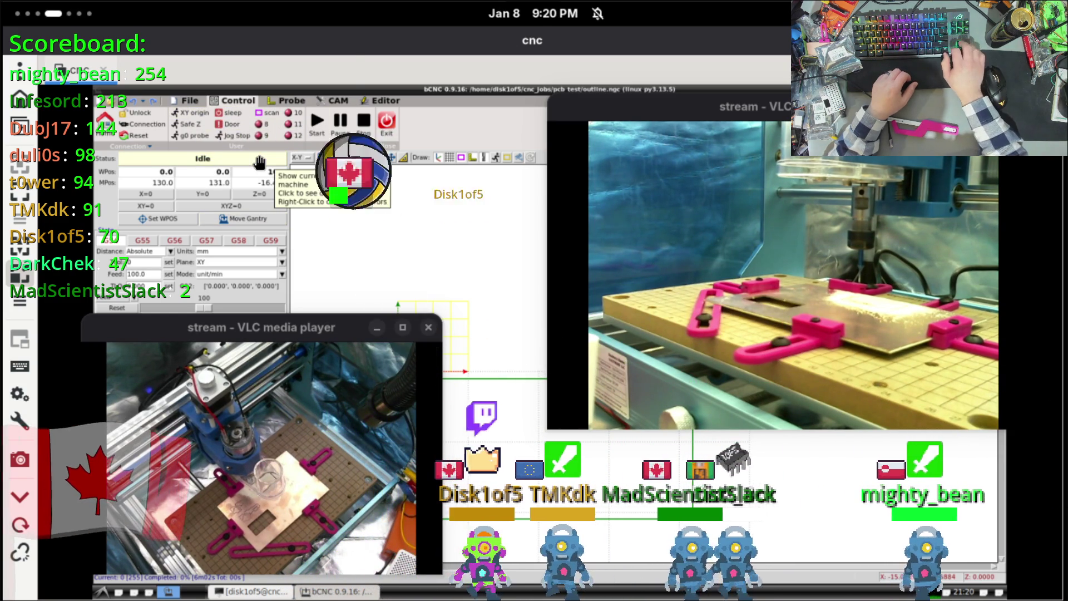
# Step: Jog the spindle along negative X to about -86, clear of the finished board, keeping Y at 0
pyautogui.press('Left')
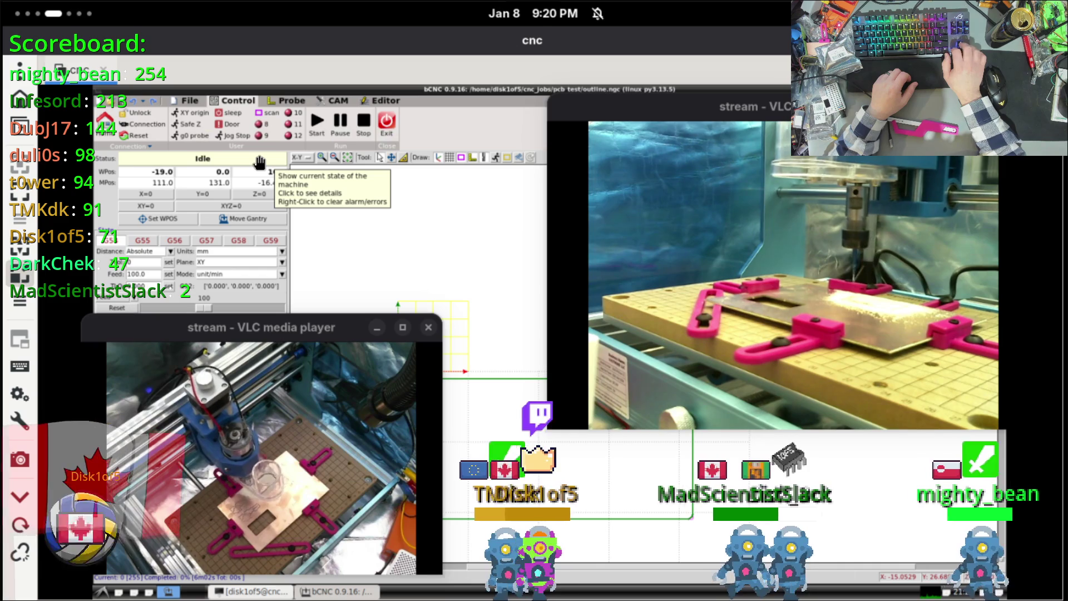
pyautogui.press('Left')
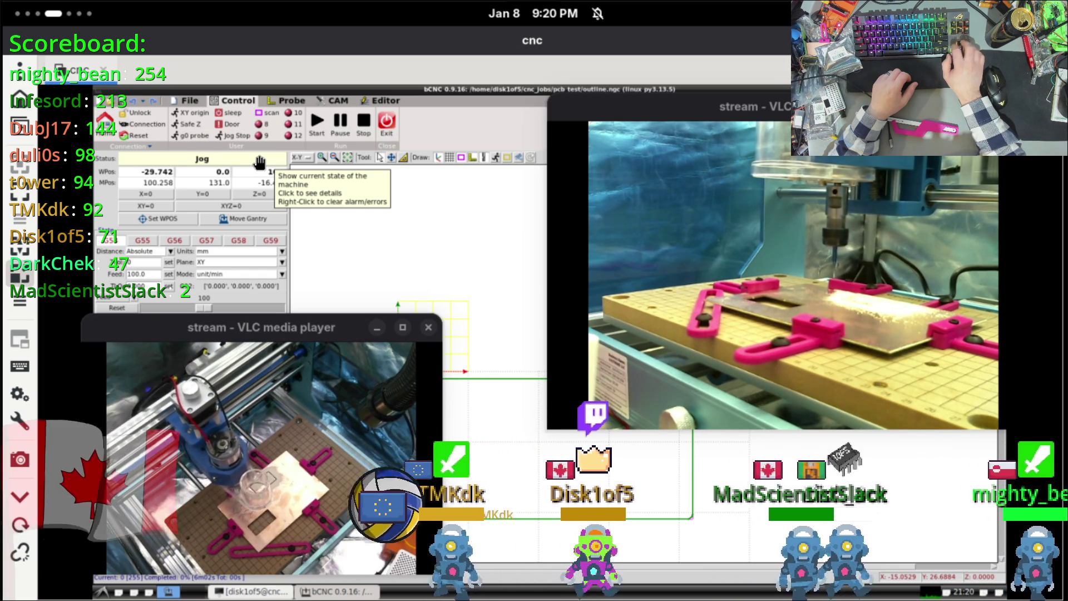
pyautogui.press('Left')
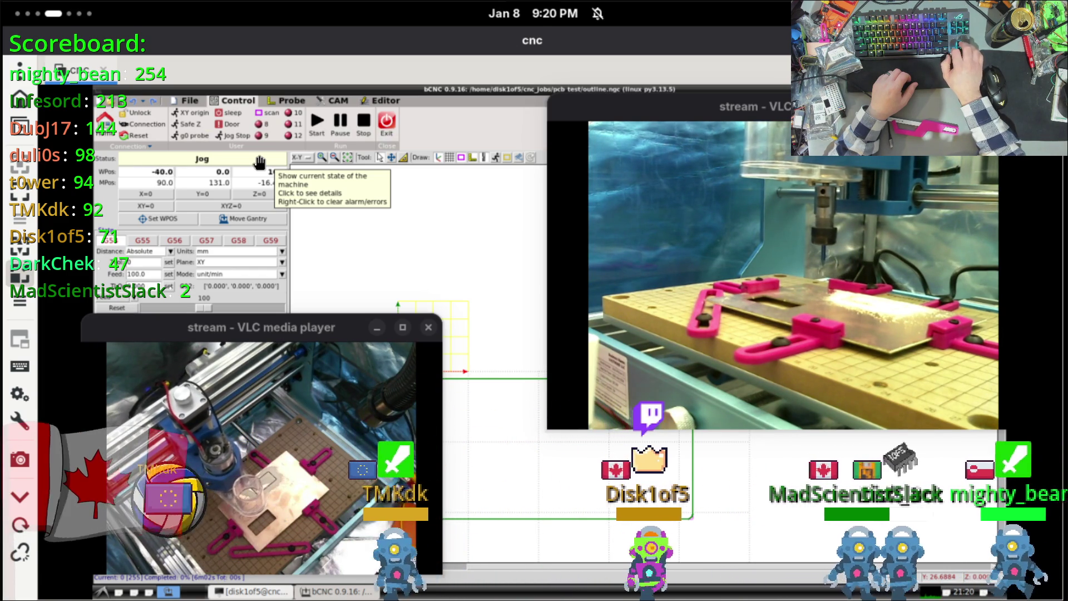
pyautogui.press('Left')
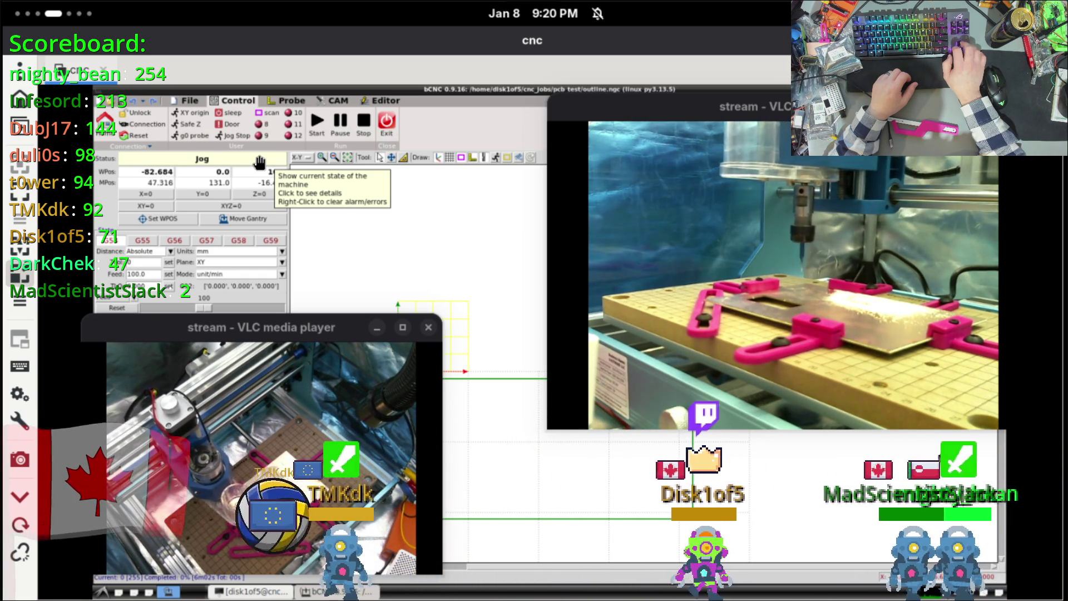